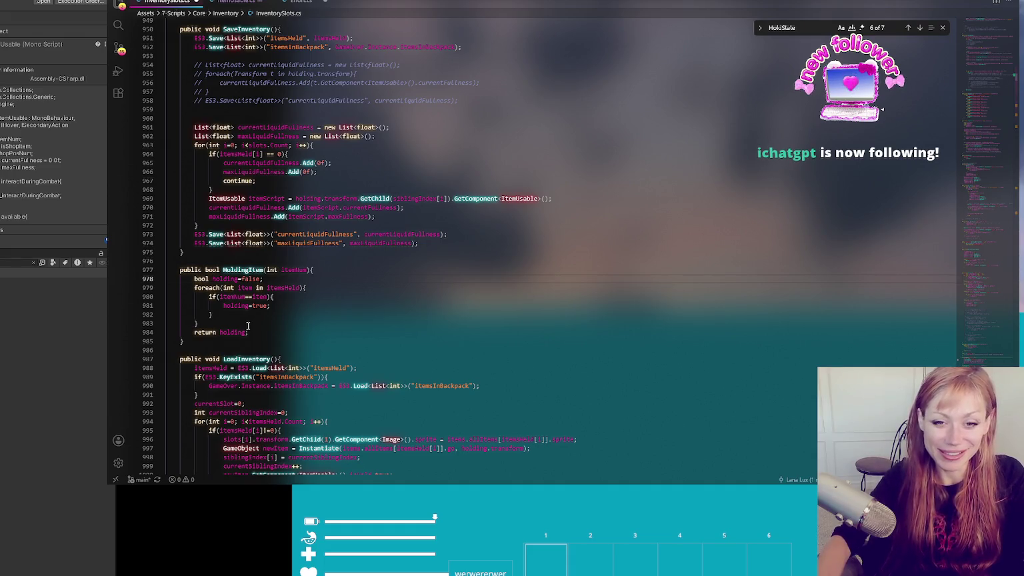
- Inspect HoldingItem's item comparison, foreach loop and every use of holding
click(328, 297)
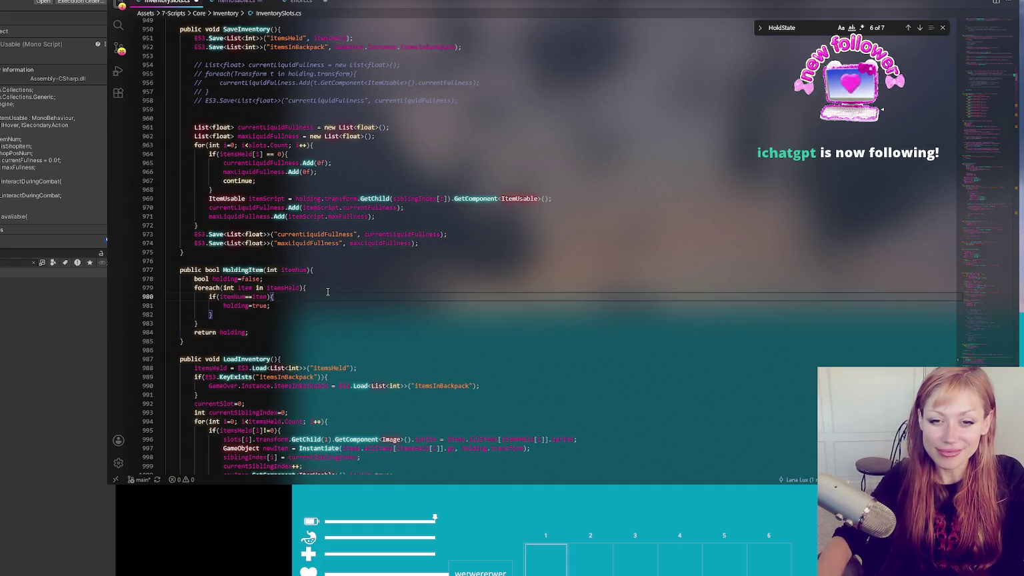
click(328, 288)
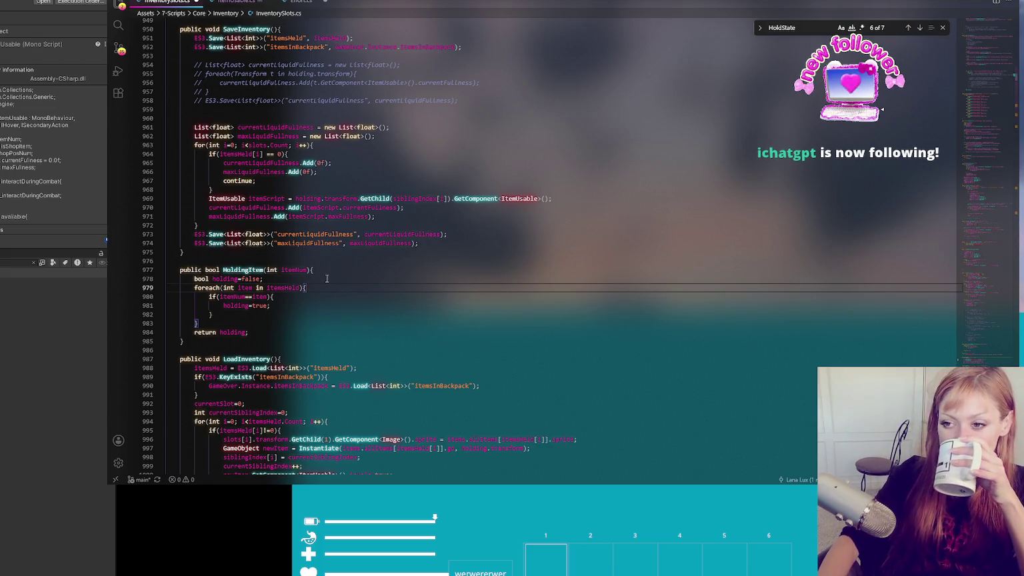
click(249, 305)
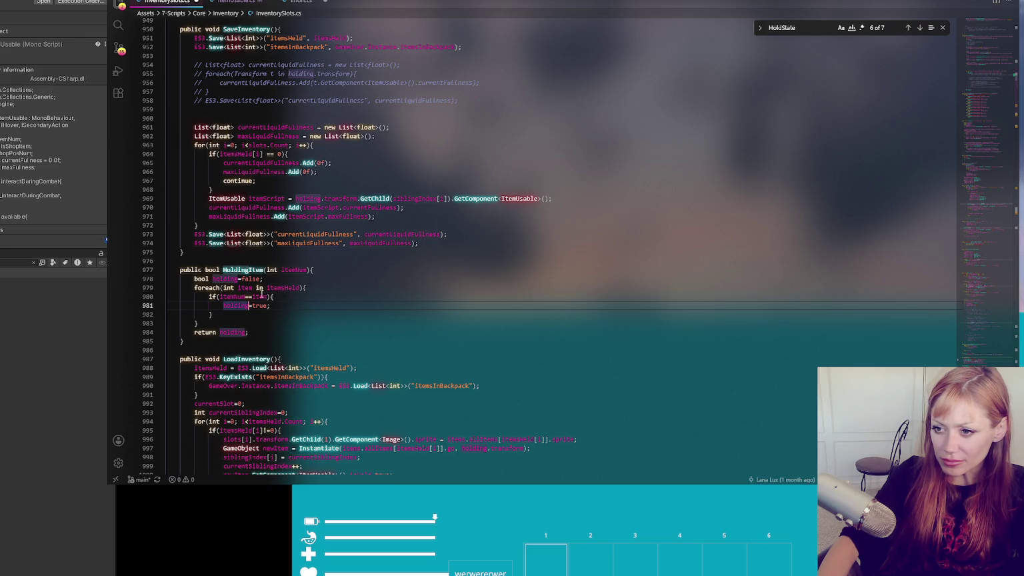
click(277, 304)
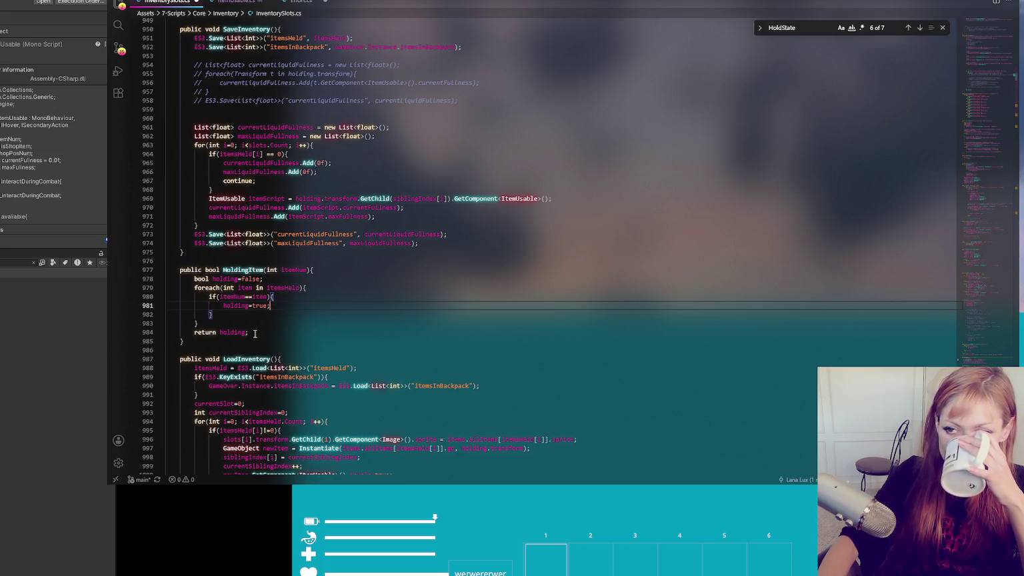
- Copy 'return holding;' into the if block after holding = true, and save to auto-format
click(260, 332)
key(ctrl+c)
click(280, 305)
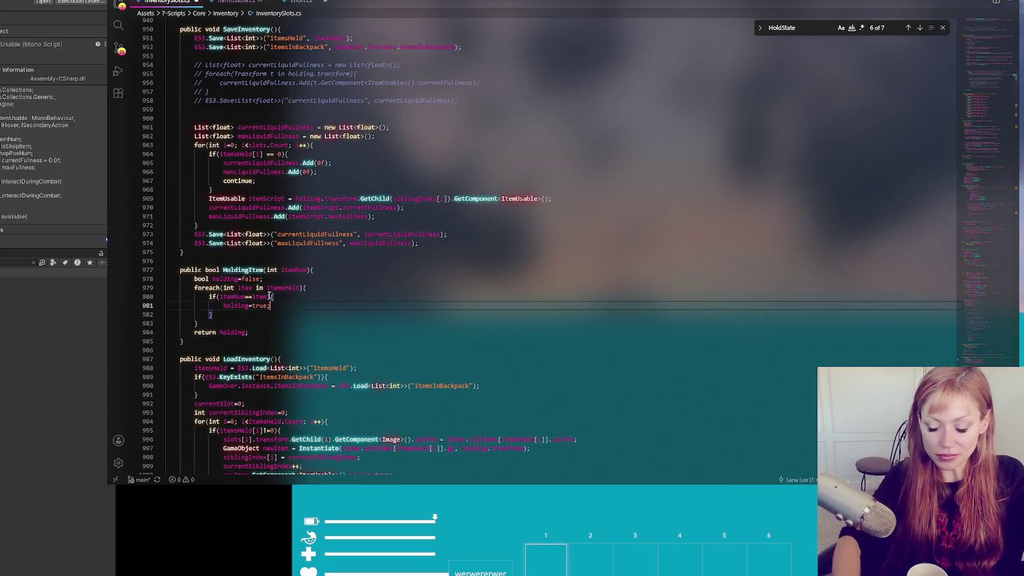
key(Return)
key(ctrl+v)
key(Up)
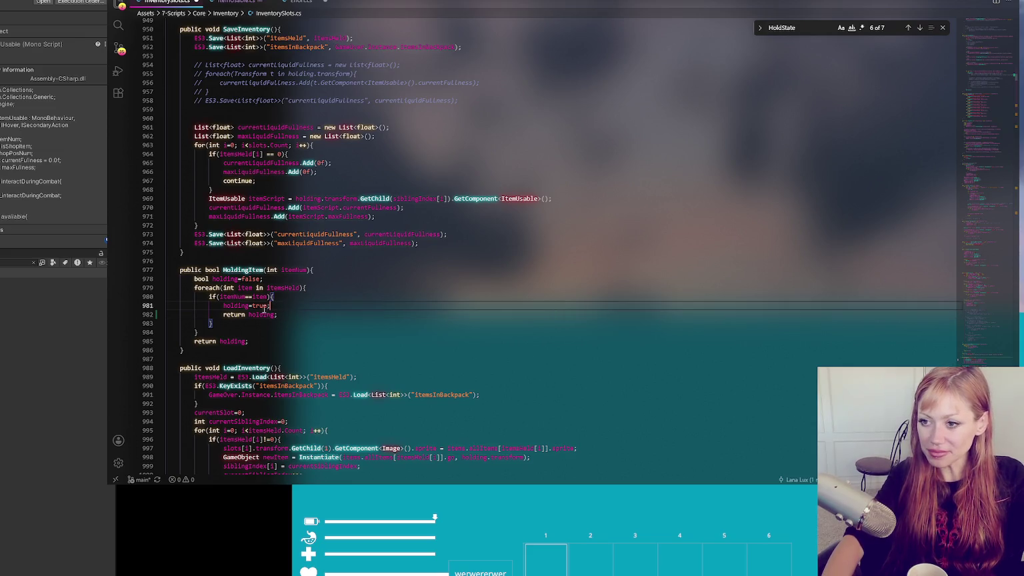
key(ctrl+s)
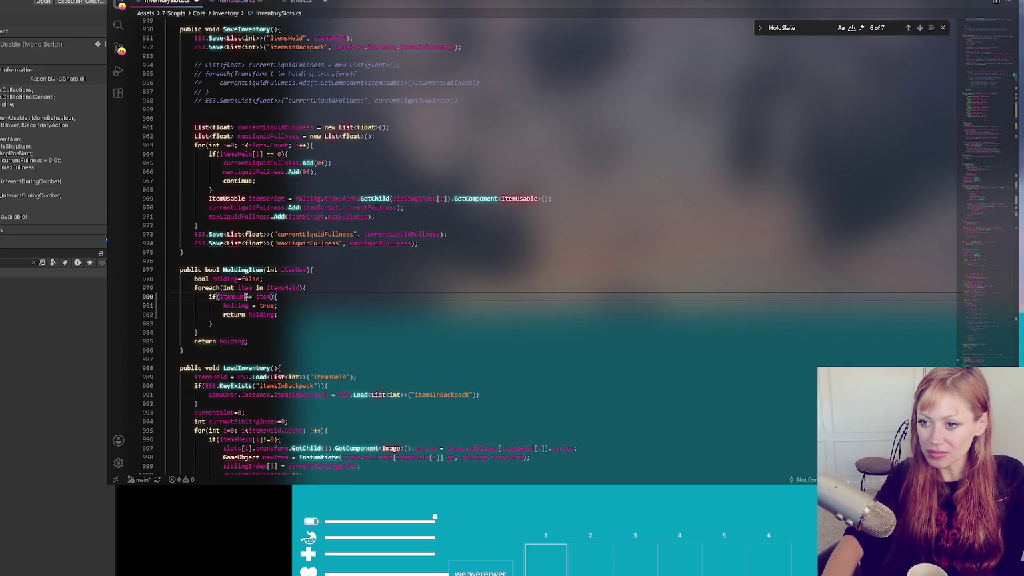
scroll(356, 301, down, 4)
scroll(356, 301, down, 10)
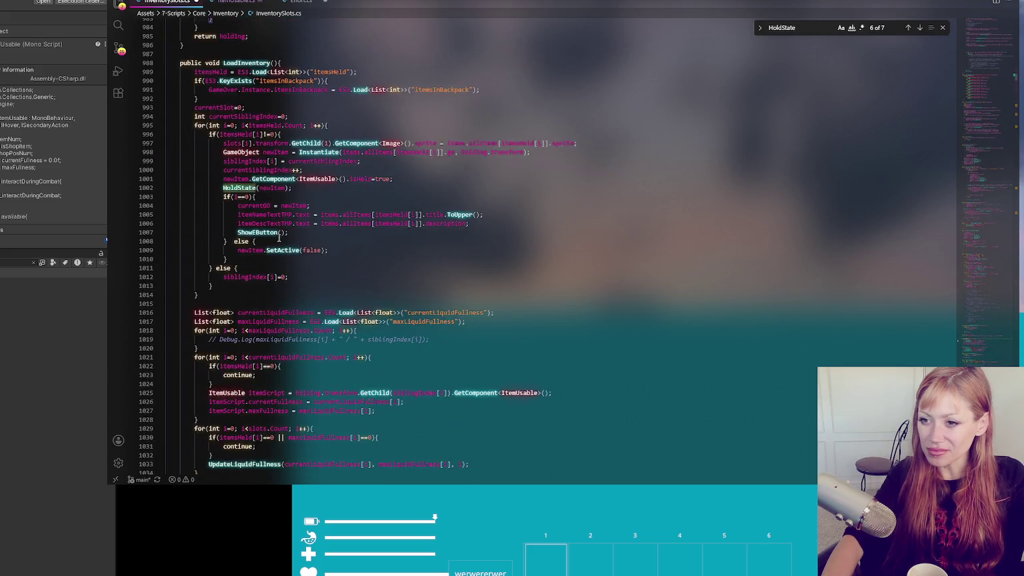
- Delete the 'public' keyword from the HideHoldingObject and ShowHoldingObject declarations
scroll(296, 241, down, 10)
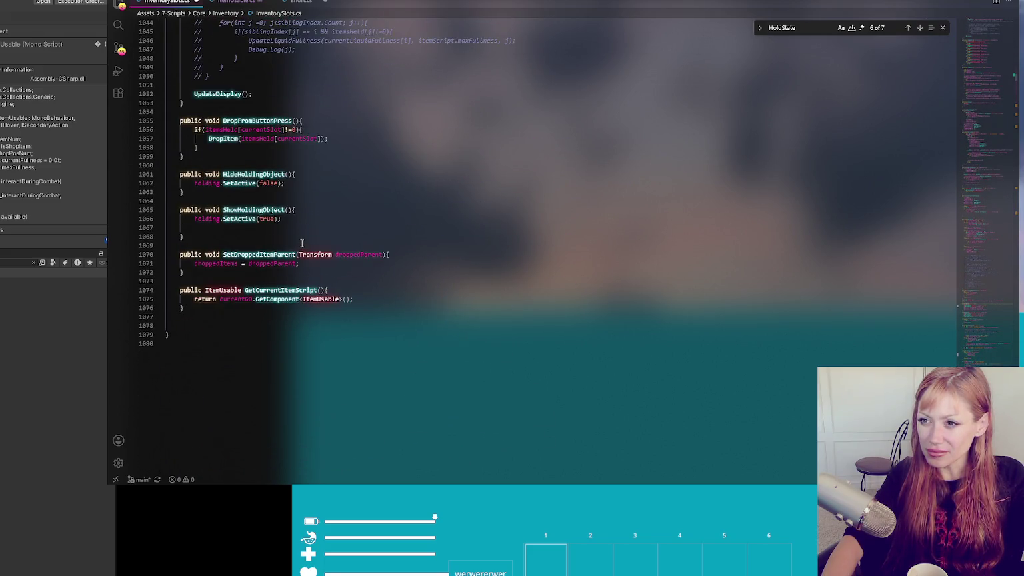
click(285, 183)
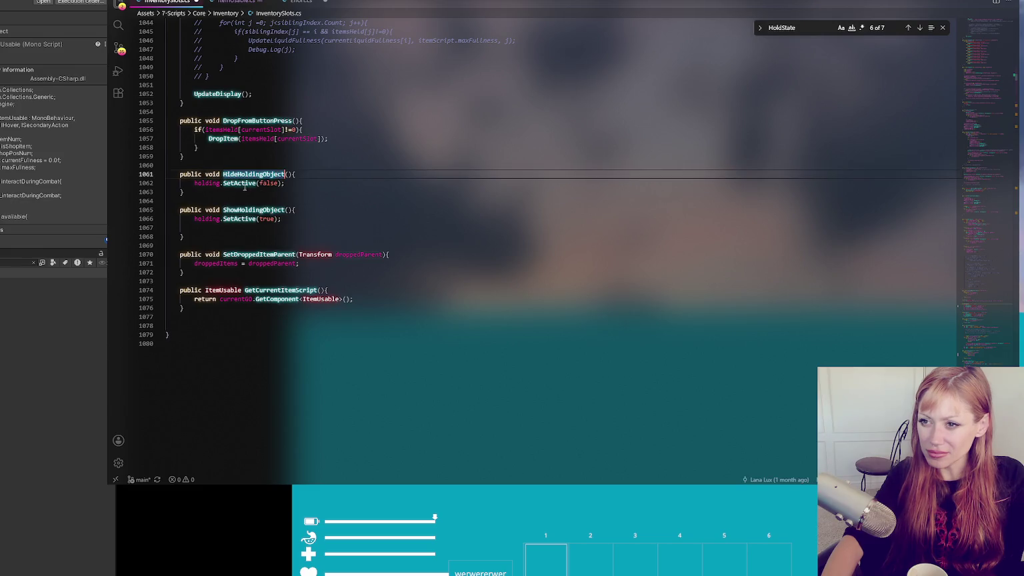
double_click(272, 174)
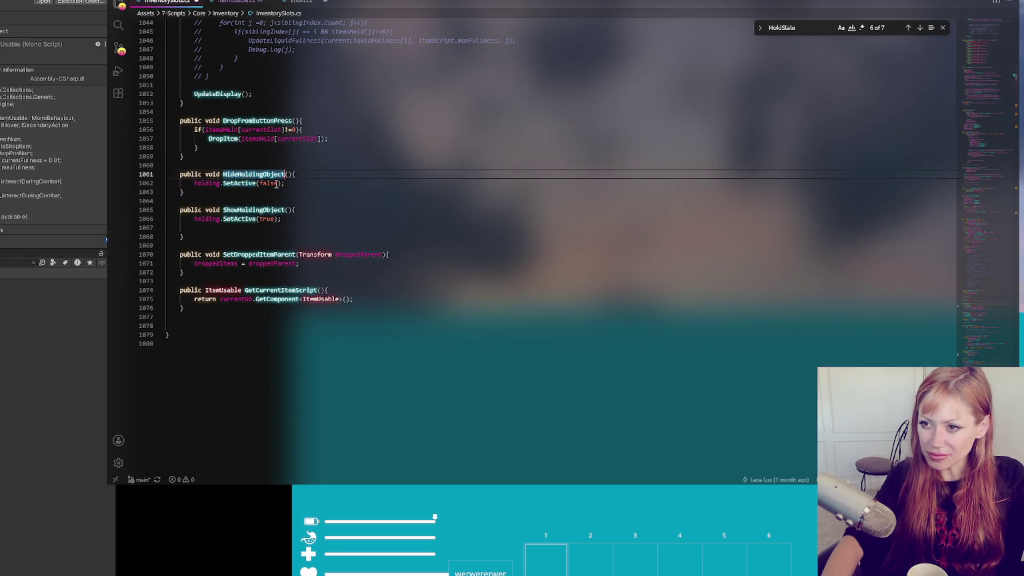
key(ctrl+f)
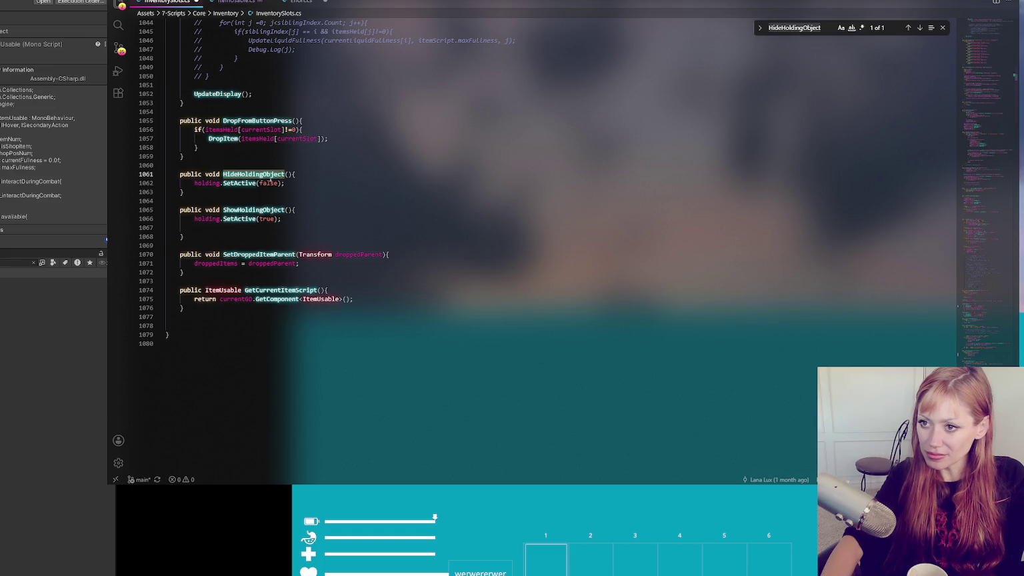
double_click(188, 174)
key(Delete)
key(Delete)
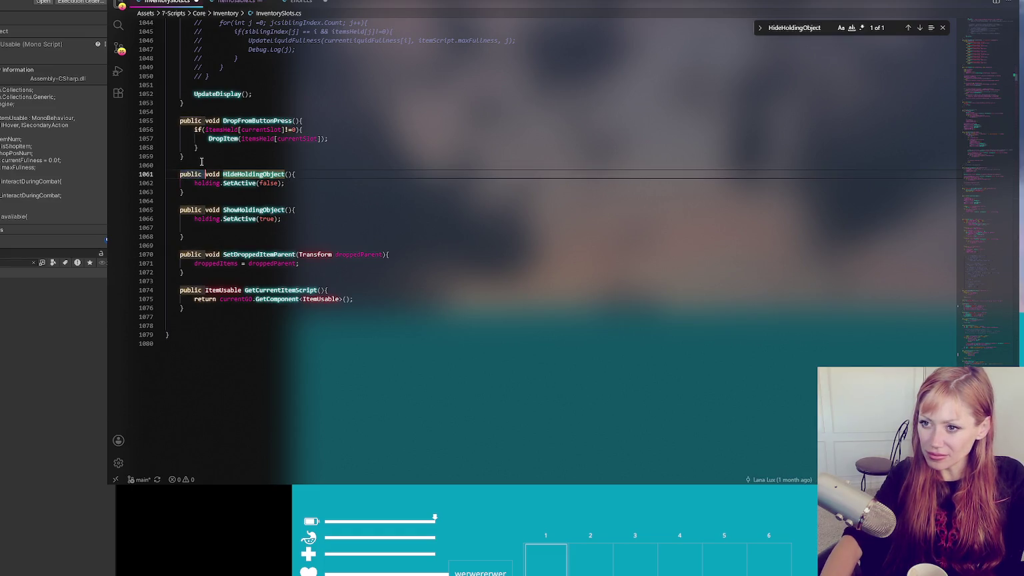
click(205, 210)
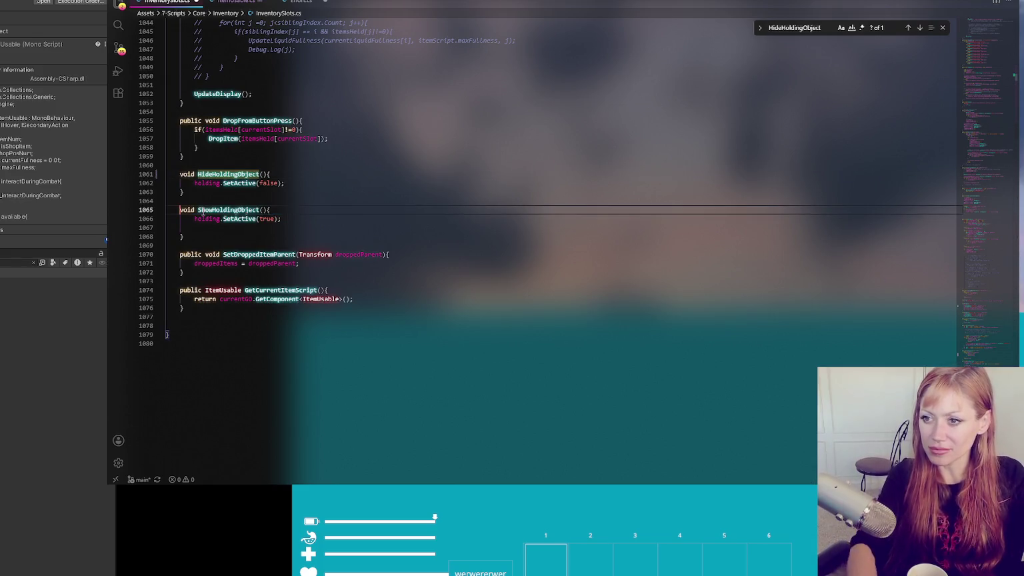
click(40, 383)
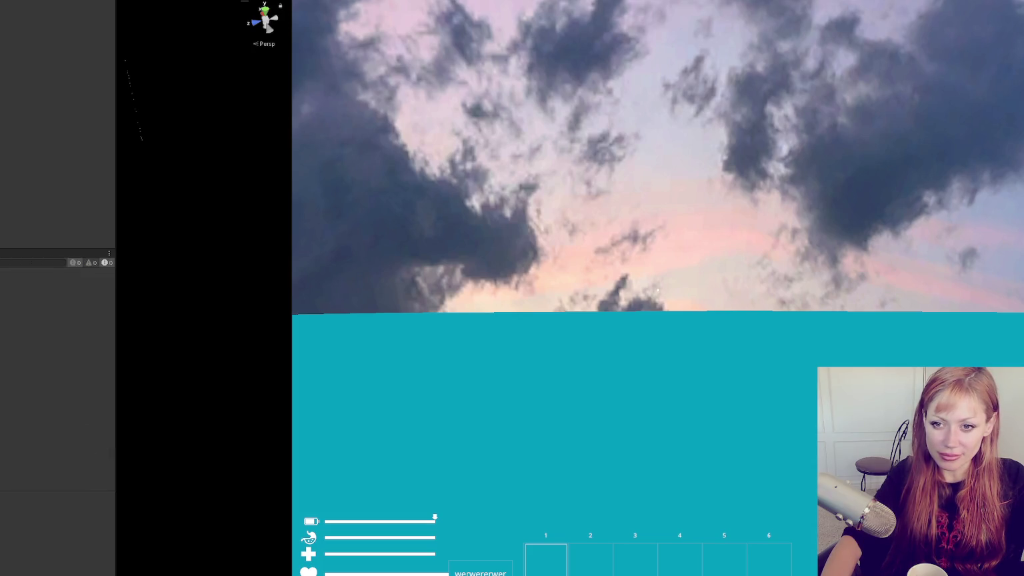
- Recheck the HideHoldingObject and ShowHoldingObject edits in InventorySlots.cs and refresh Unity's project assets
key(alt+Tab)
click(247, 175)
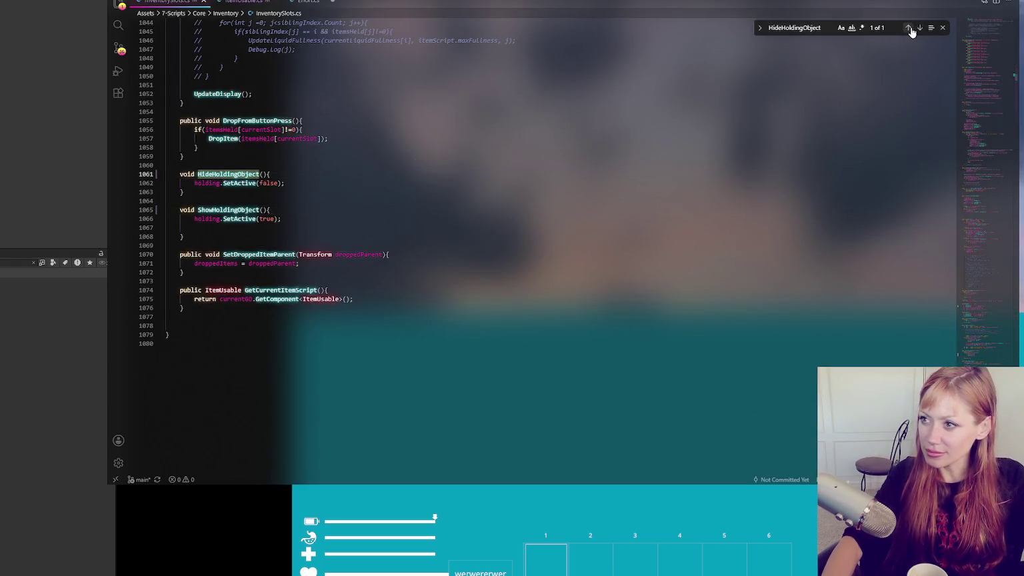
click(337, 248)
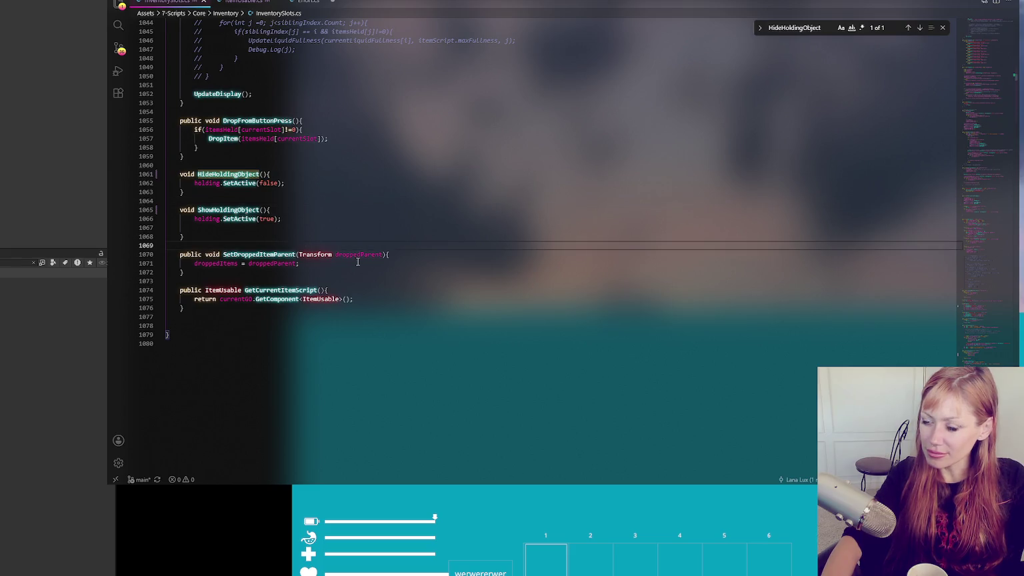
click(21, 360)
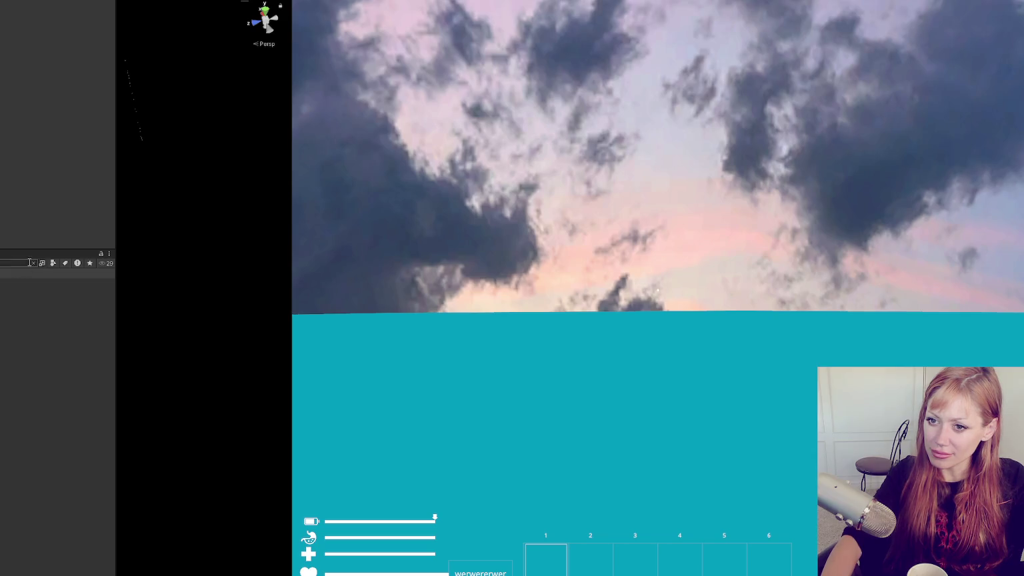
key(alt+Tab)
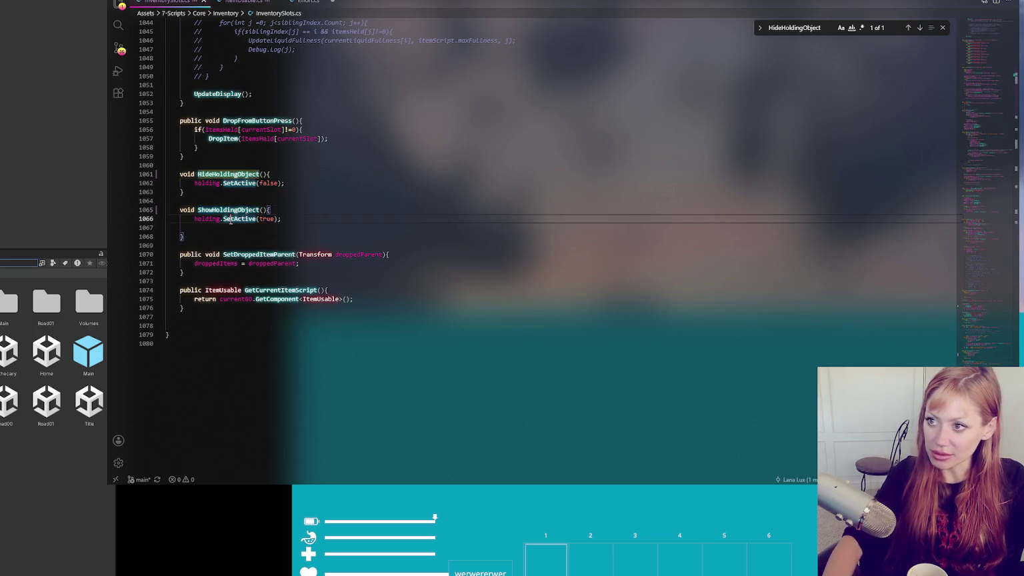
- Comment out the HideHoldingObject and ShowHoldingObject methods on lines 1061–1068
drag(184, 237, 212, 175)
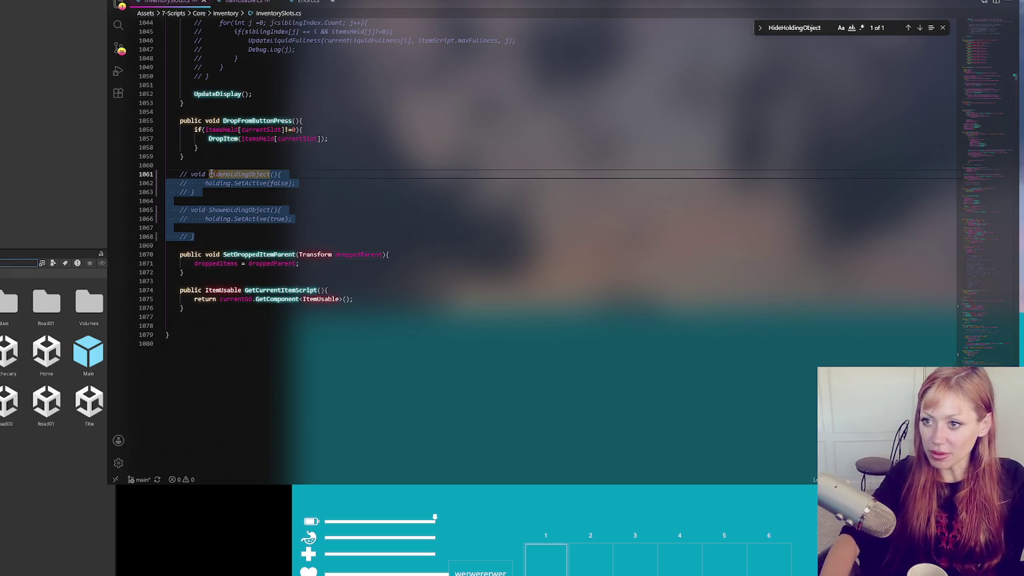
key(ctrl+slash)
scroll(338, 265, up, 1)
scroll(423, 273, up, 1)
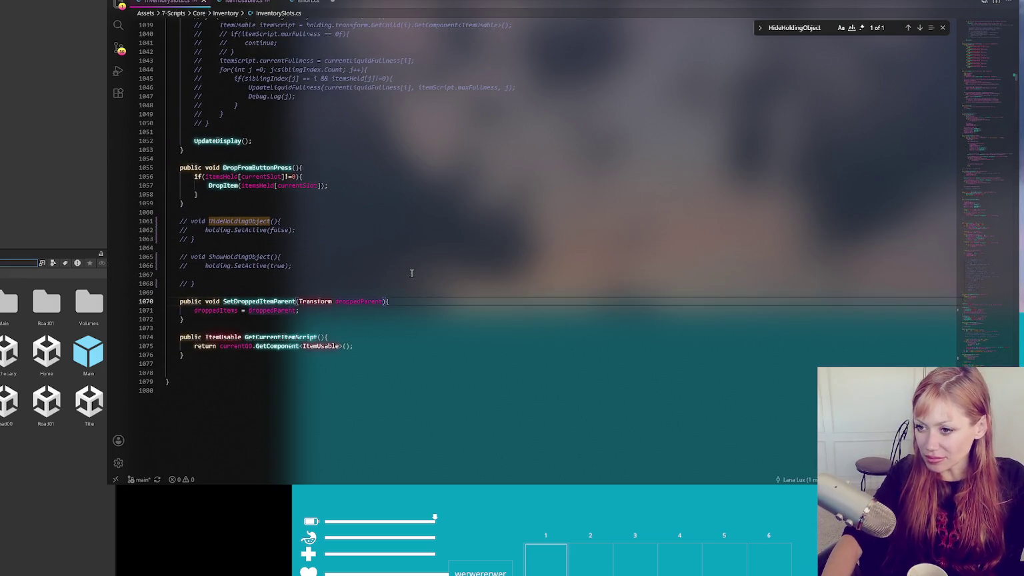
scroll(453, 271, up, 1)
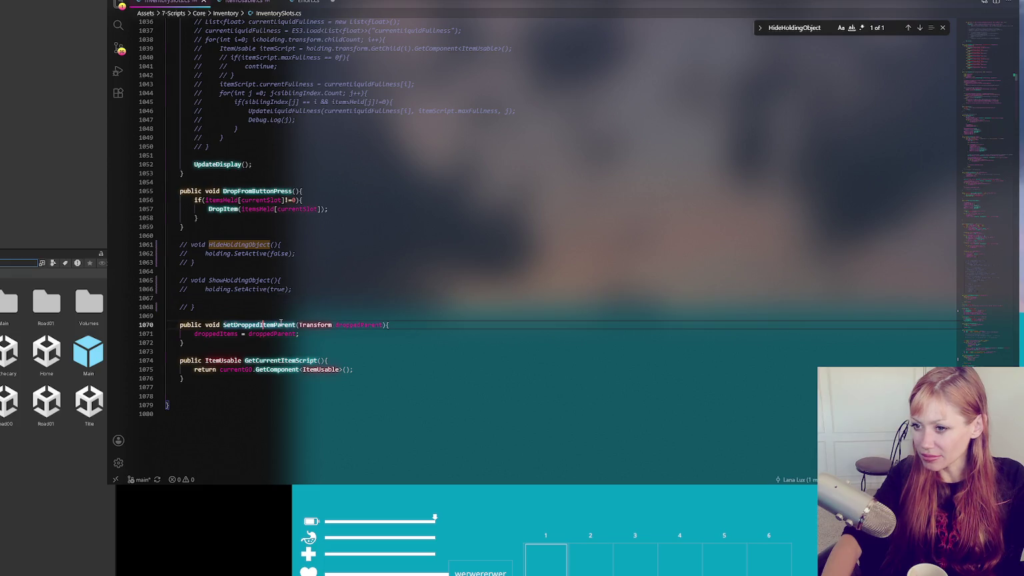
scroll(334, 329, up, 5)
scroll(334, 330, up, 20)
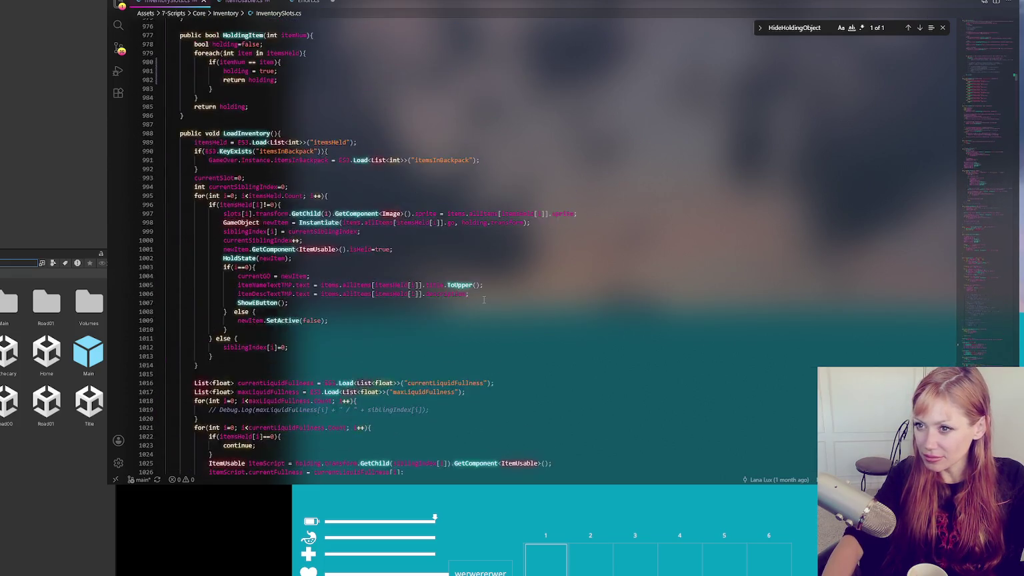
scroll(487, 298, up, 4)
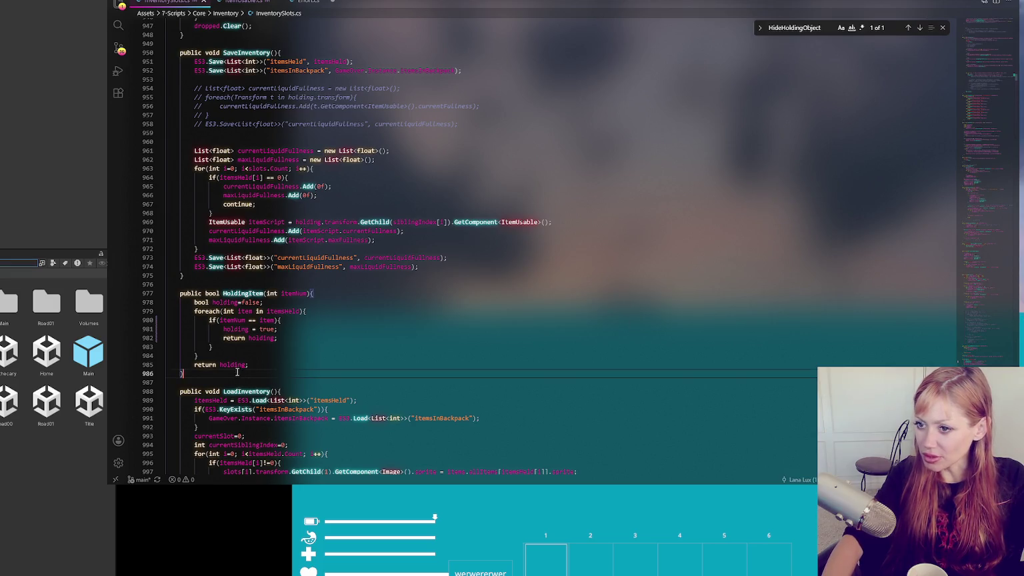
- Remove 'public' from the HoldingItem declaration and go back to Unity
click(389, 364)
click(261, 302)
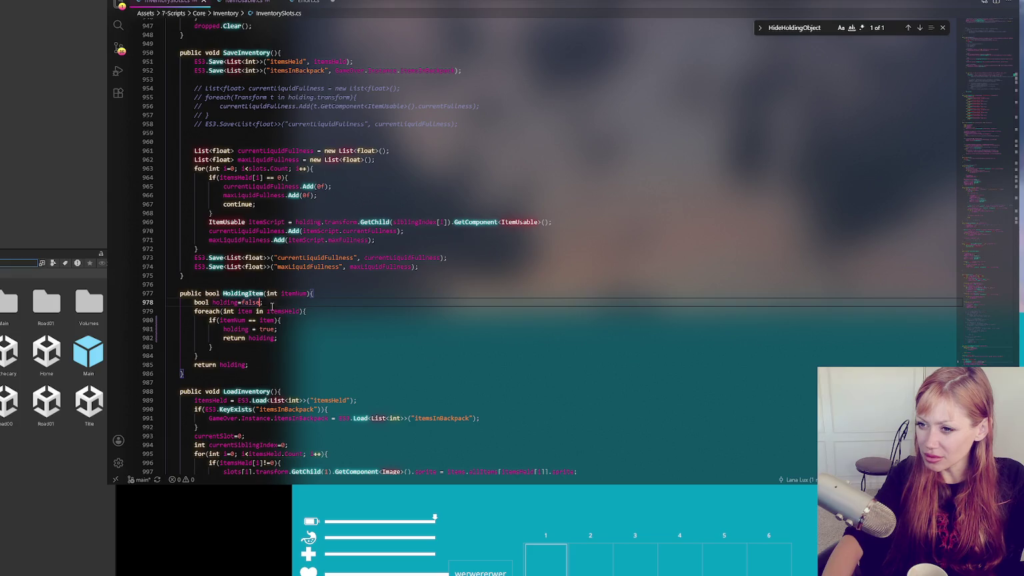
click(243, 302)
key(Right)
click(278, 329)
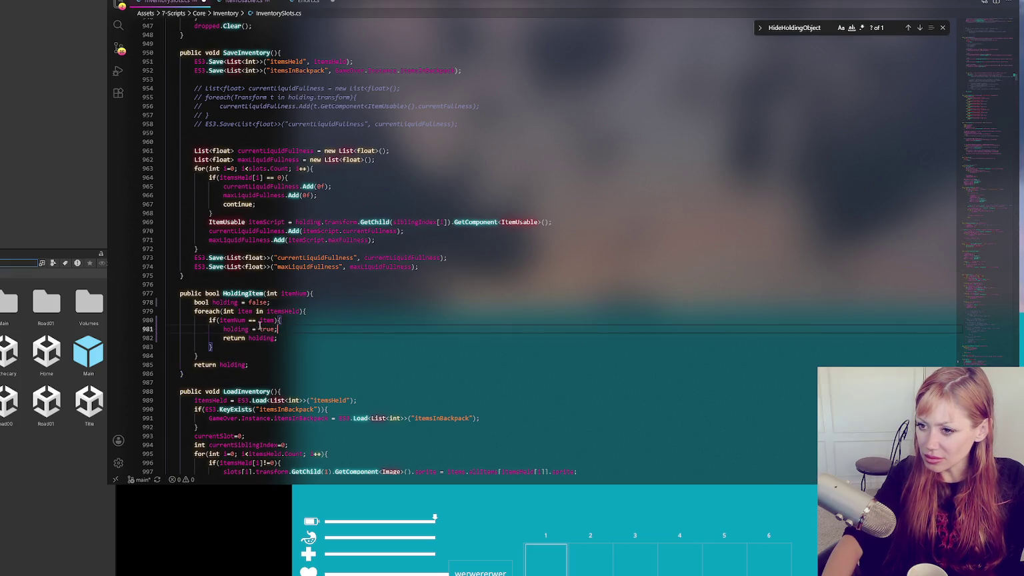
double_click(257, 297)
key(ctrl+f)
click(907, 28)
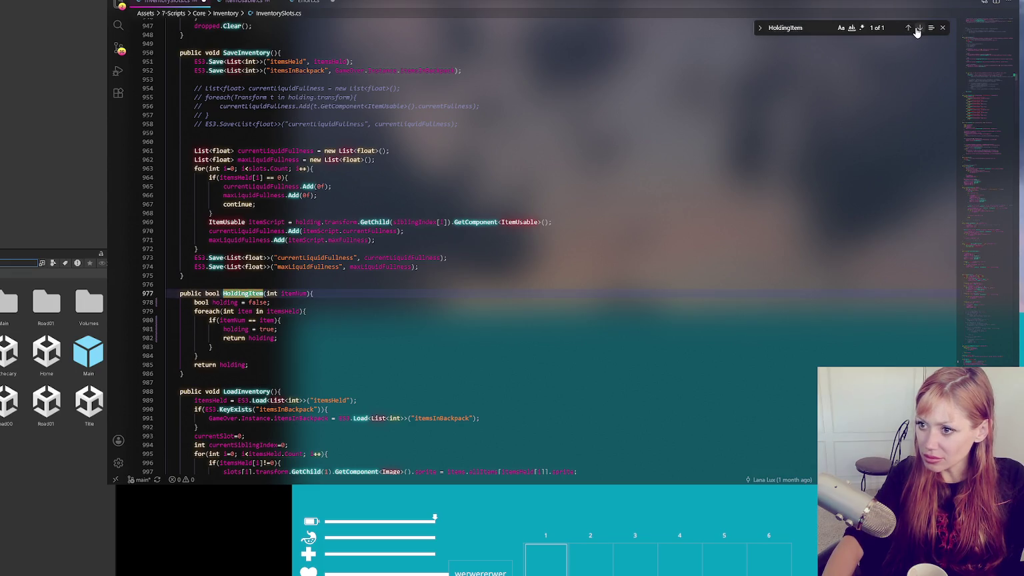
click(198, 294)
key(ctrl+BackSpace)
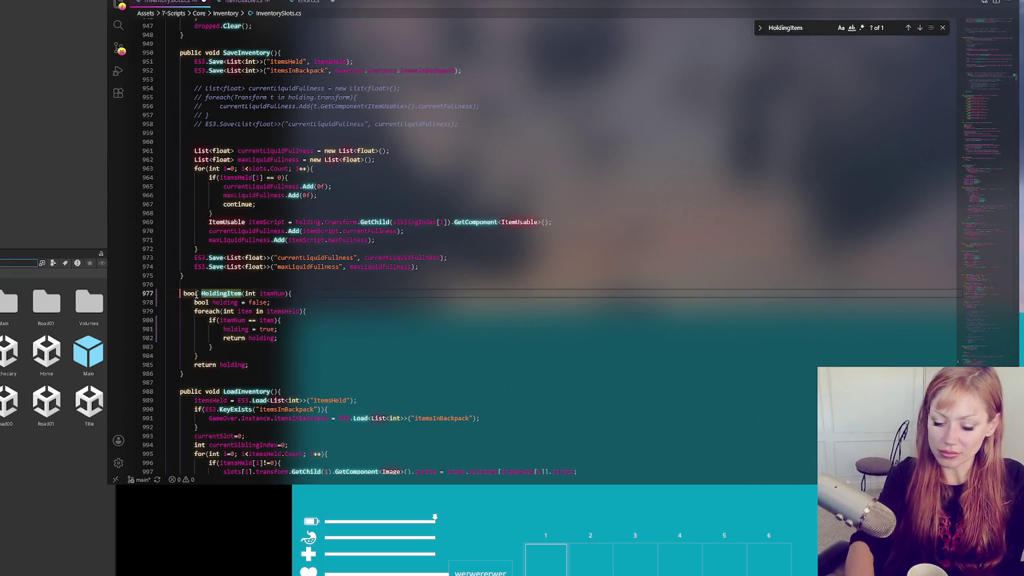
key(Delete)
click(11, 206)
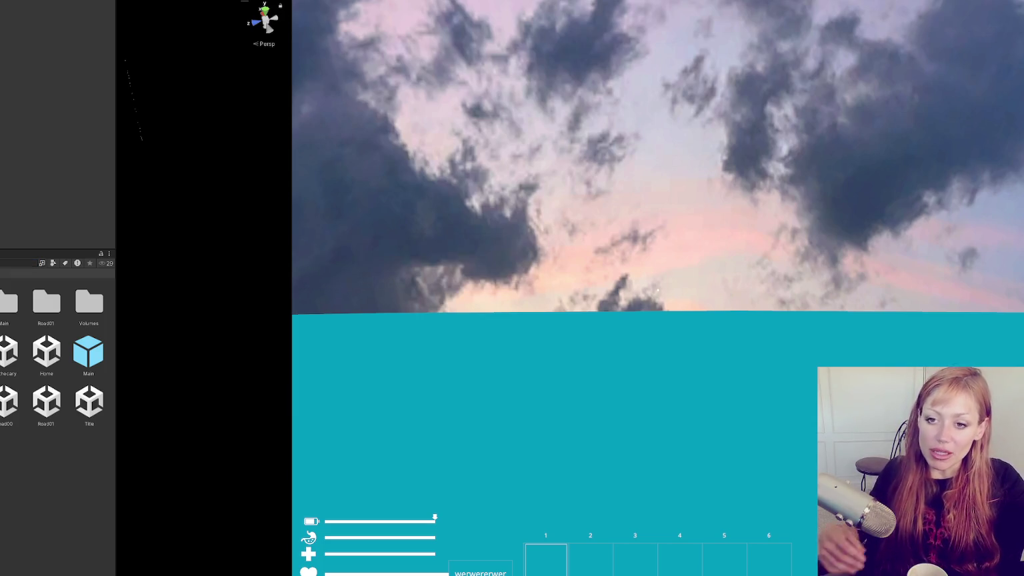
- Check Unity's console for errors, then review HoldingItem's itemNum use and returned holding value
key(ctrl+shift+c)
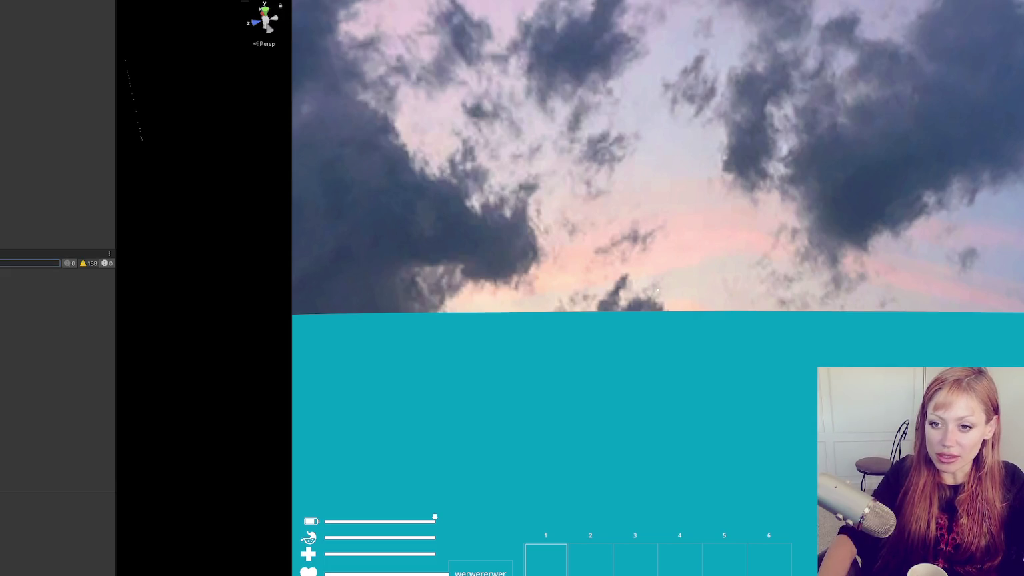
key(ctrl+5)
key(alt+Tab)
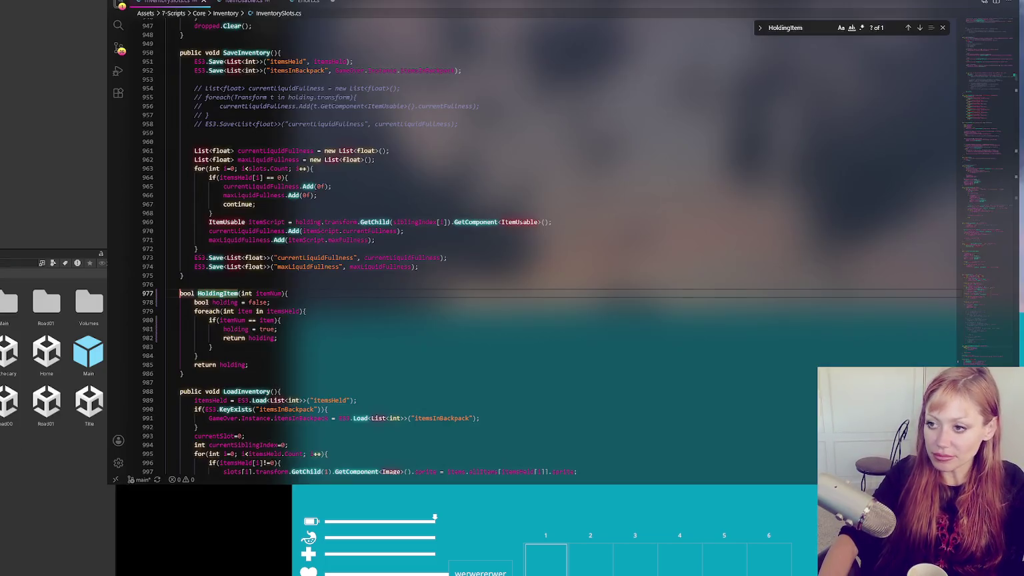
click(259, 294)
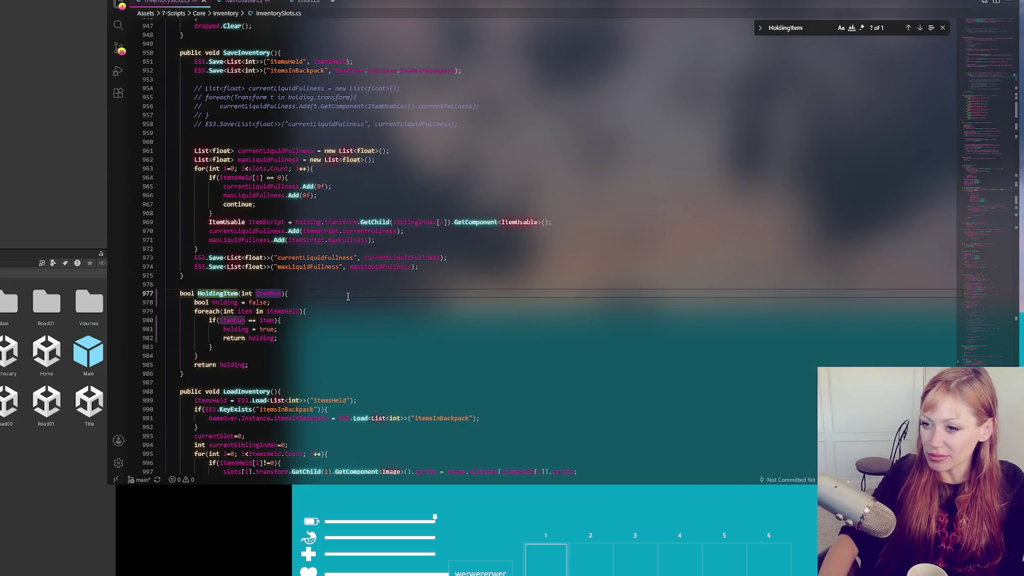
click(238, 365)
scroll(344, 289, down, 3)
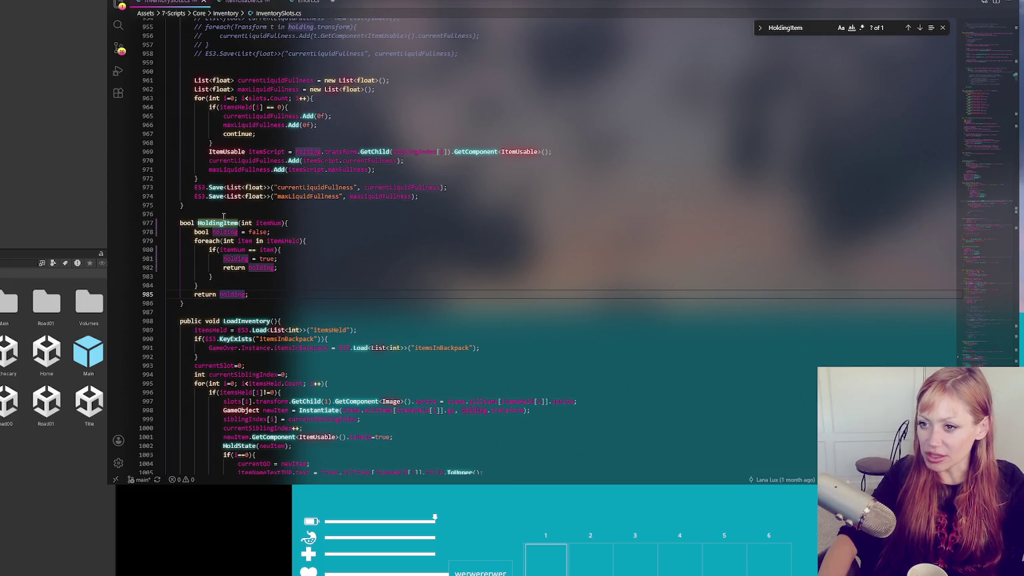
scroll(377, 225, up, 2)
- Comment out the entire HoldingItem function on lines 977–986
click(377, 229)
scroll(378, 225, up, 4)
scroll(378, 224, up, 5)
scroll(351, 229, down, 10)
scroll(351, 229, down, 15)
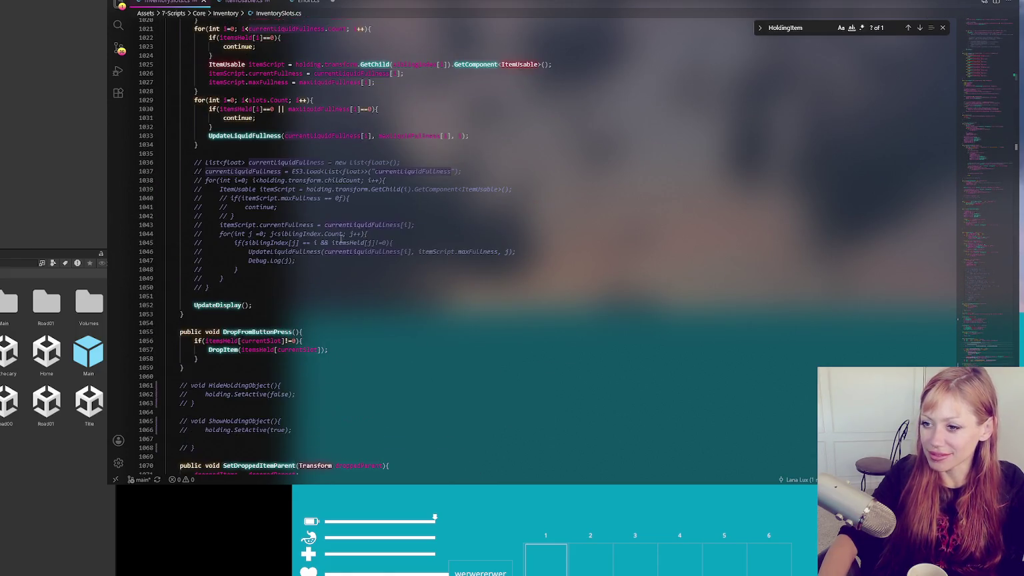
scroll(341, 238, down, 4)
scroll(319, 212, up, 20)
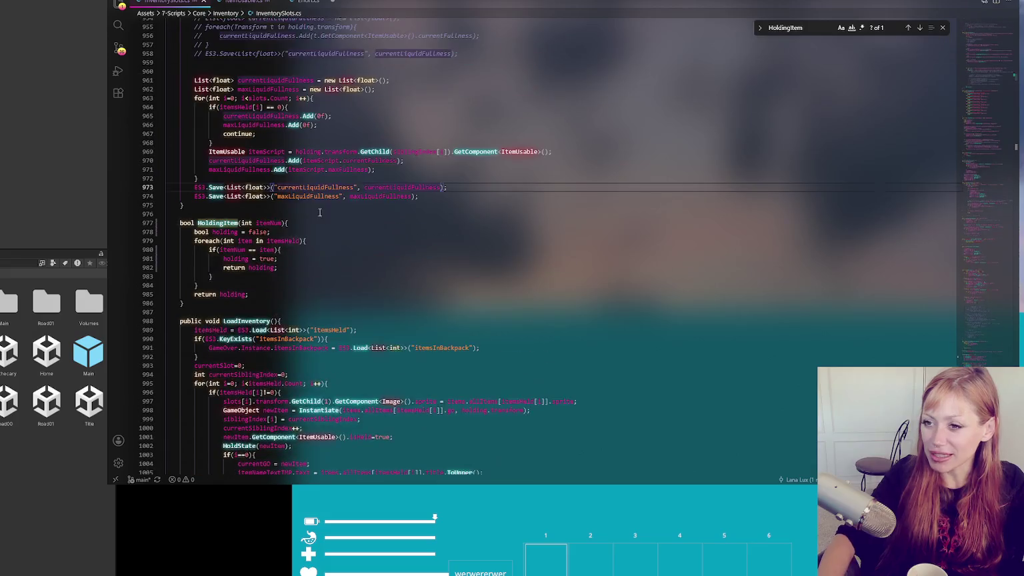
click(312, 223)
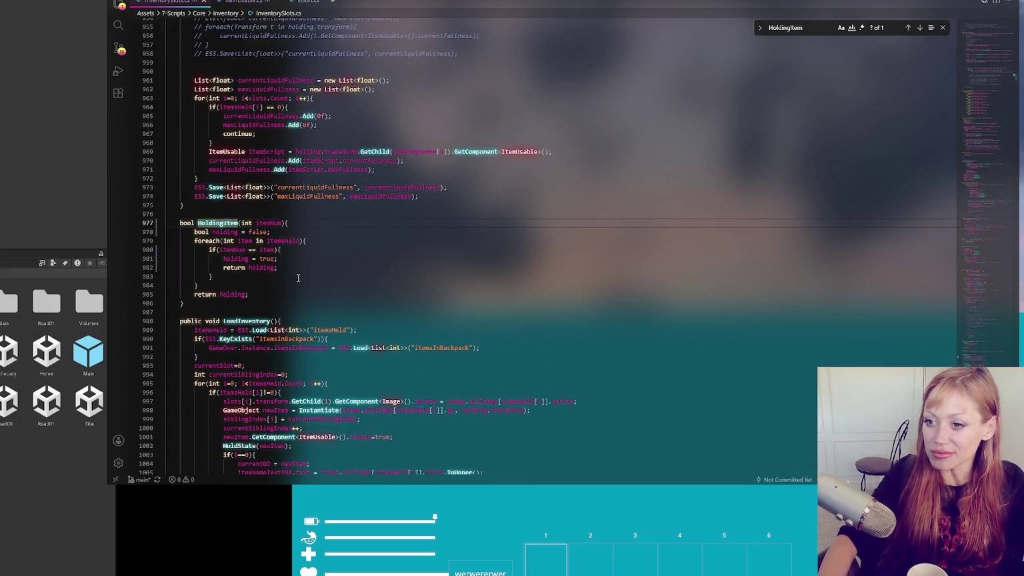
scroll(389, 228, up, 3)
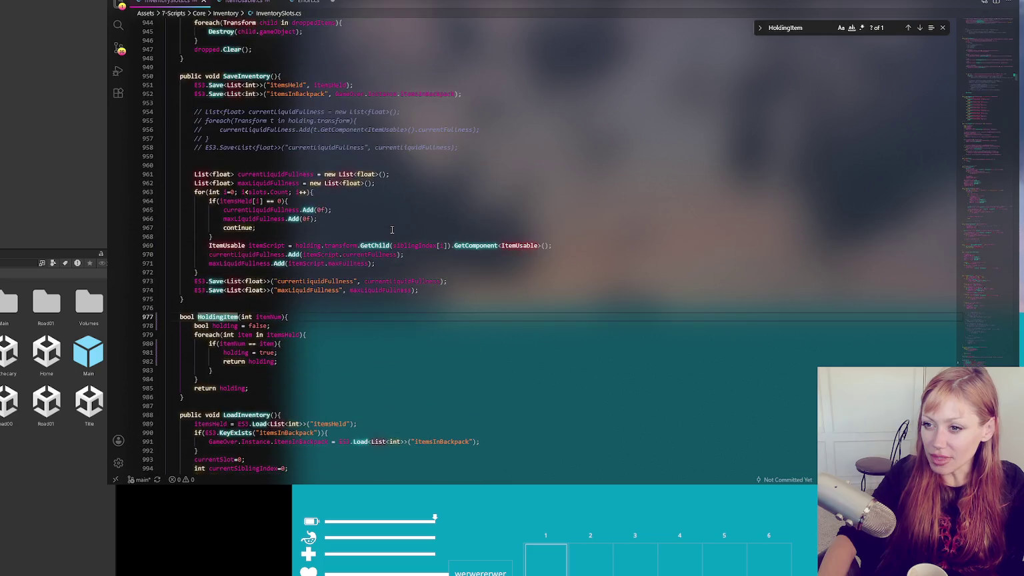
scroll(392, 230, up, 5)
scroll(429, 231, up, 5)
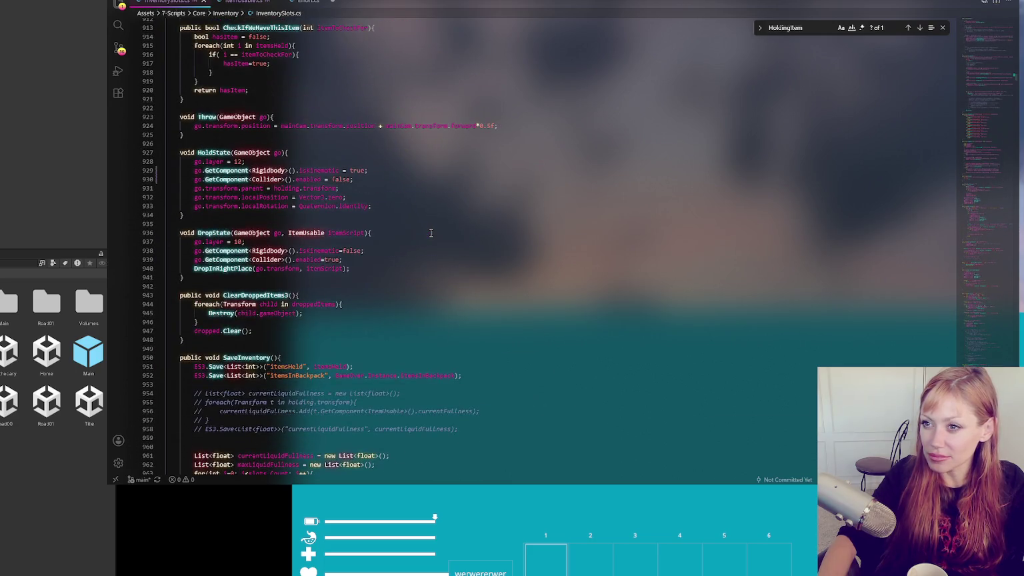
scroll(430, 234, down, 6)
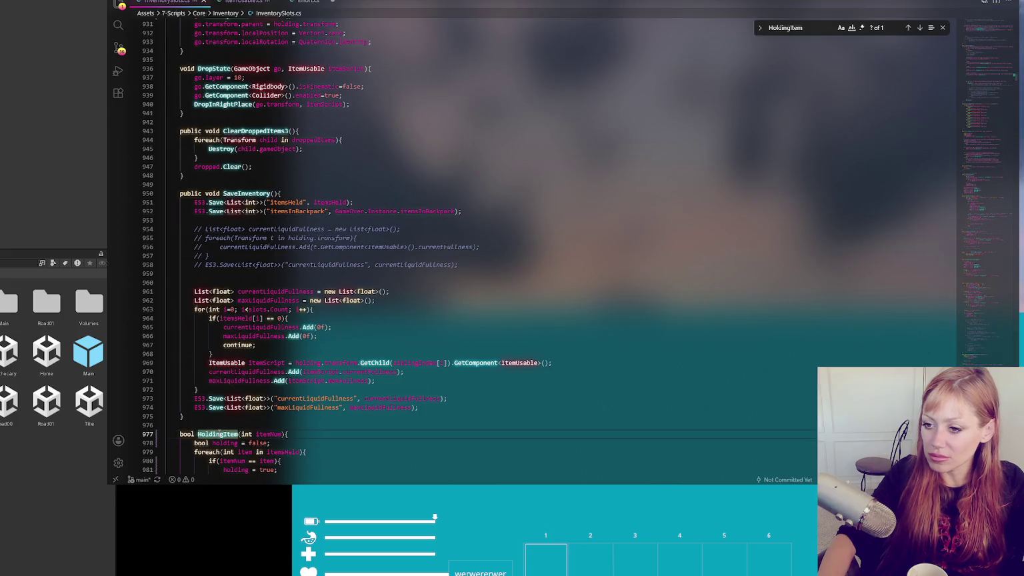
scroll(229, 430, down, 7)
drag(168, 246, 209, 327)
key(ctrl+slash)
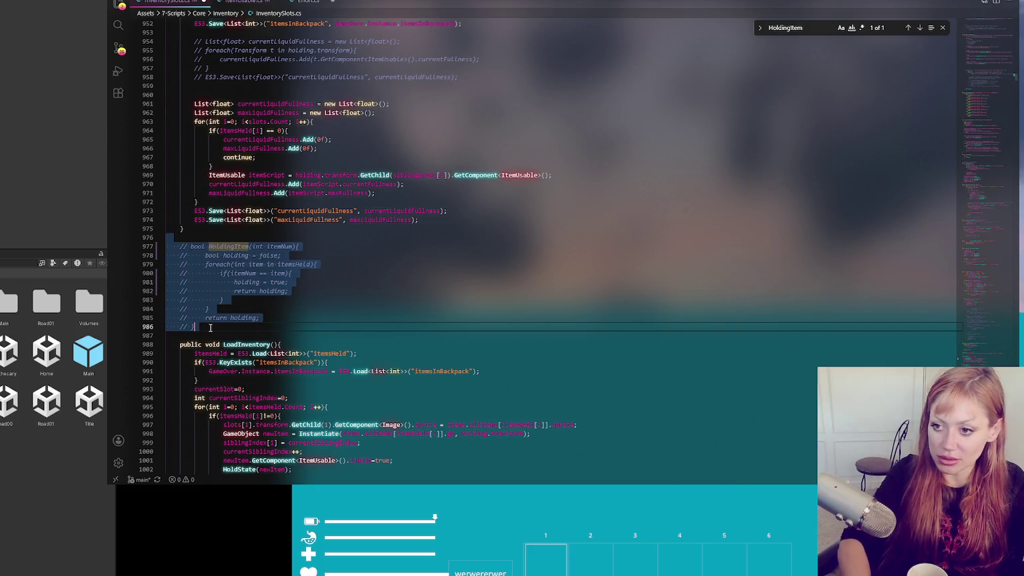
click(288, 282)
- Scroll to the top of InventorySlots.cs and search the file for 'holding'
scroll(397, 268, up, 6)
scroll(398, 222, up, 5)
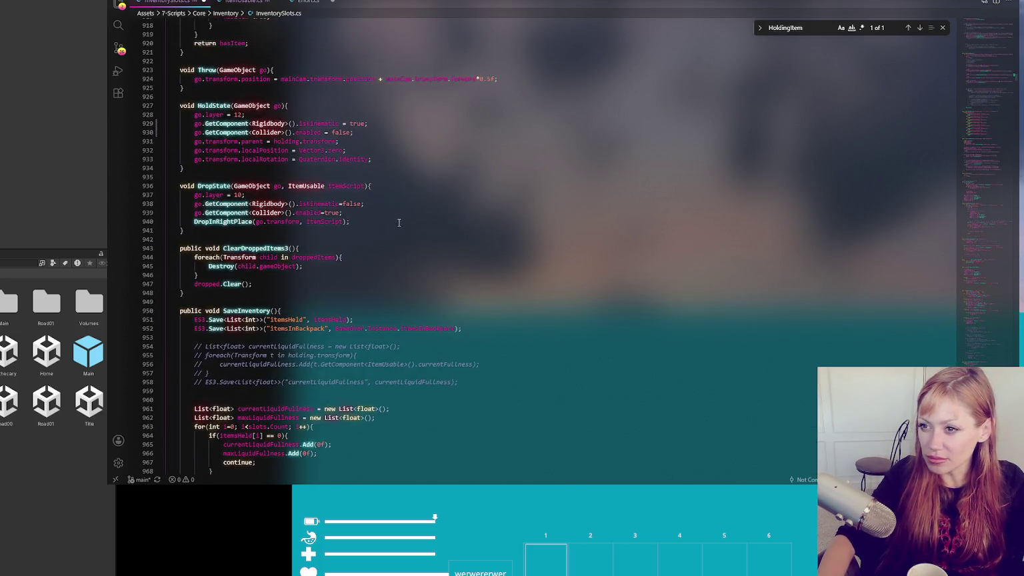
scroll(382, 221, up, 4)
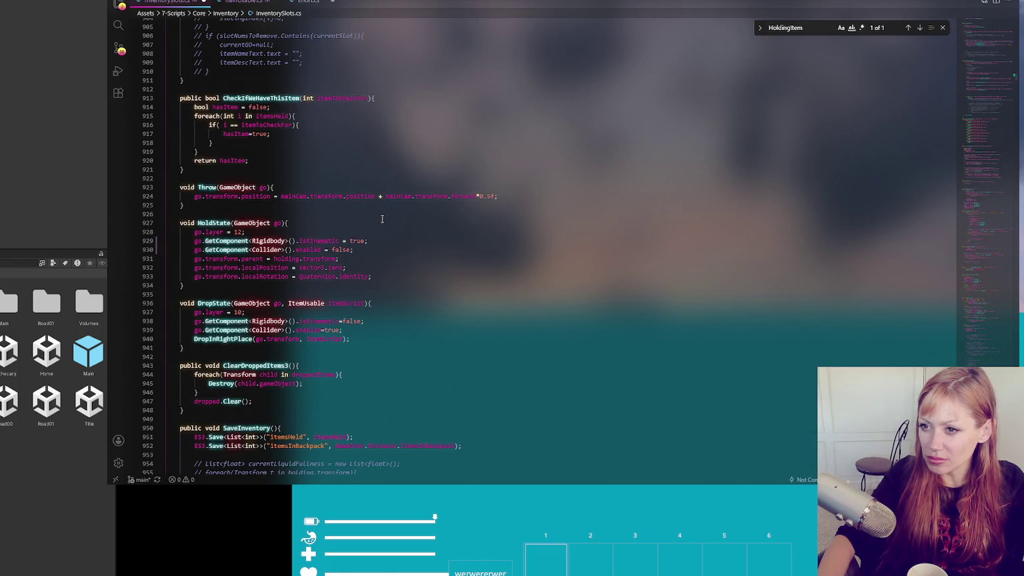
scroll(382, 218, up, 2)
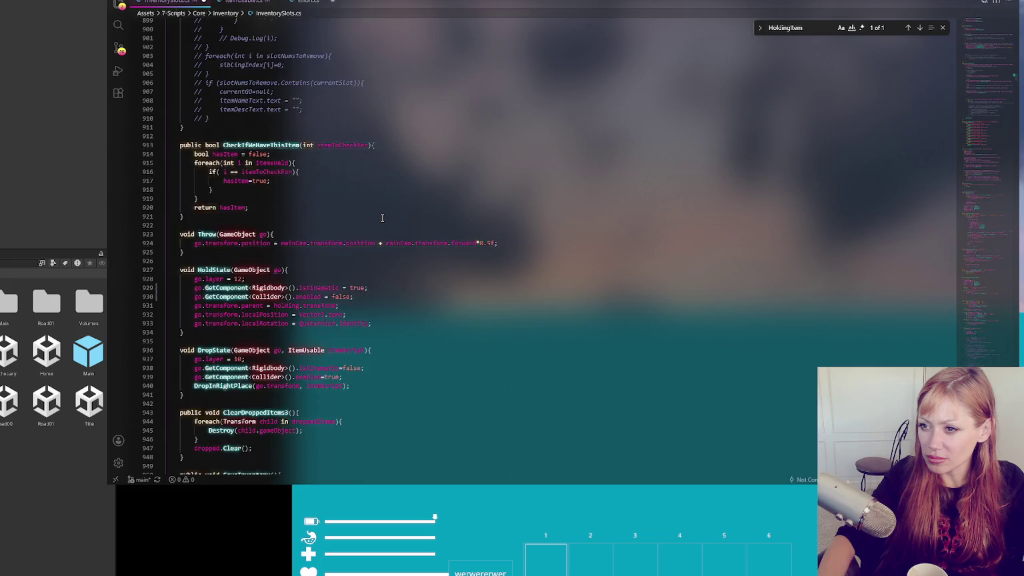
scroll(382, 218, up, 3)
scroll(382, 218, up, 15)
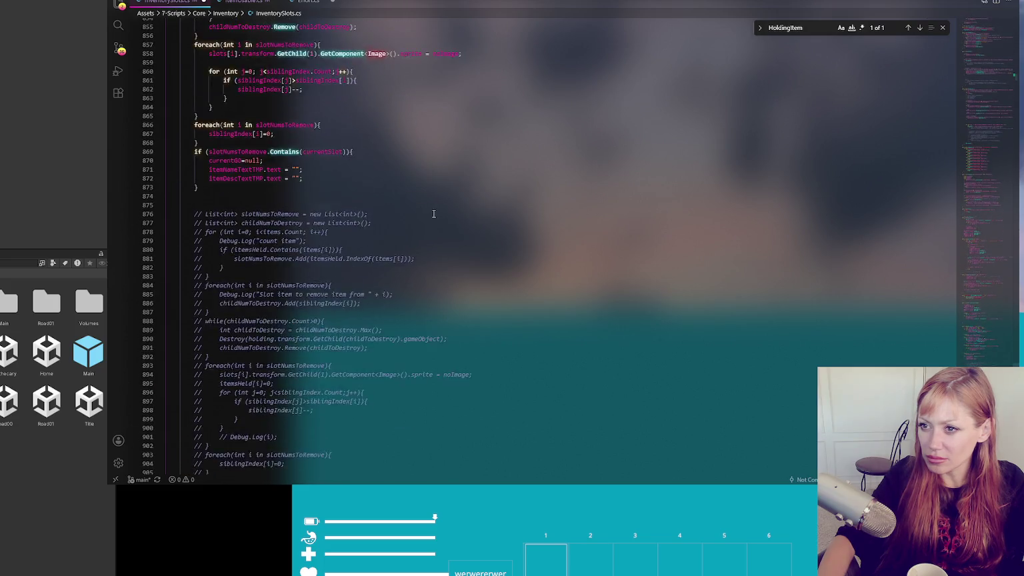
scroll(435, 213, up, 2)
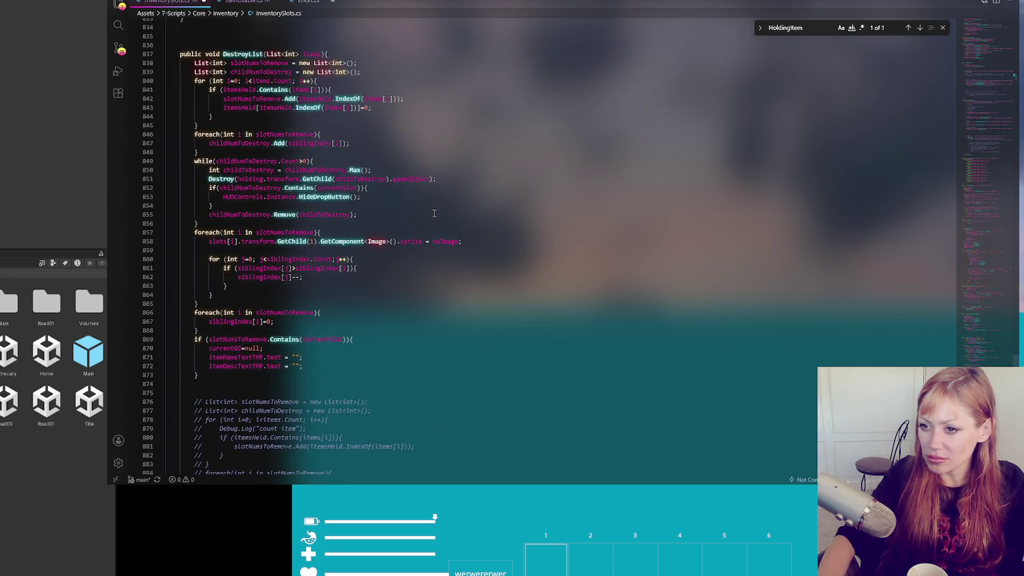
scroll(434, 213, up, 5)
scroll(434, 213, up, 7)
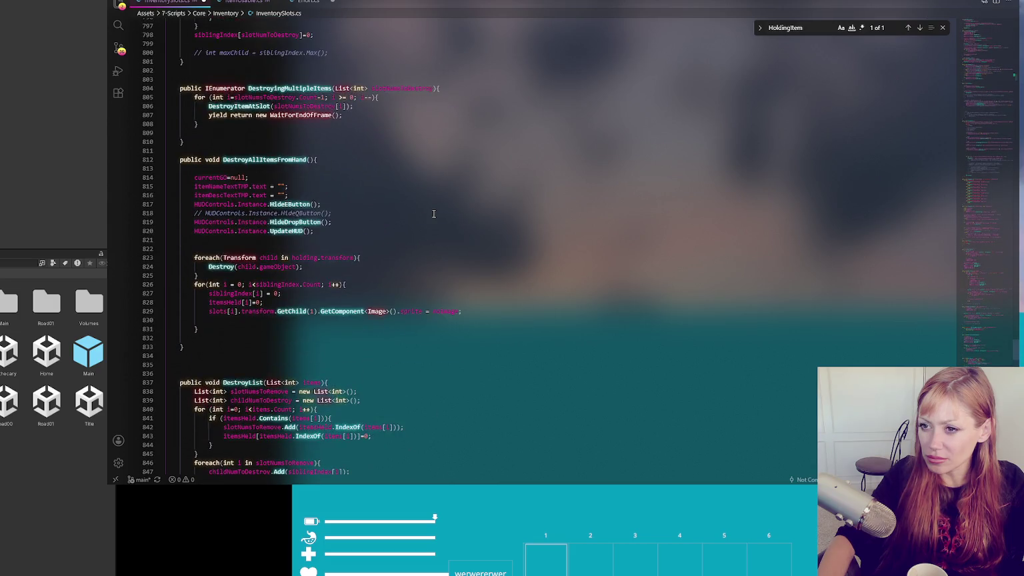
scroll(434, 213, up, 6)
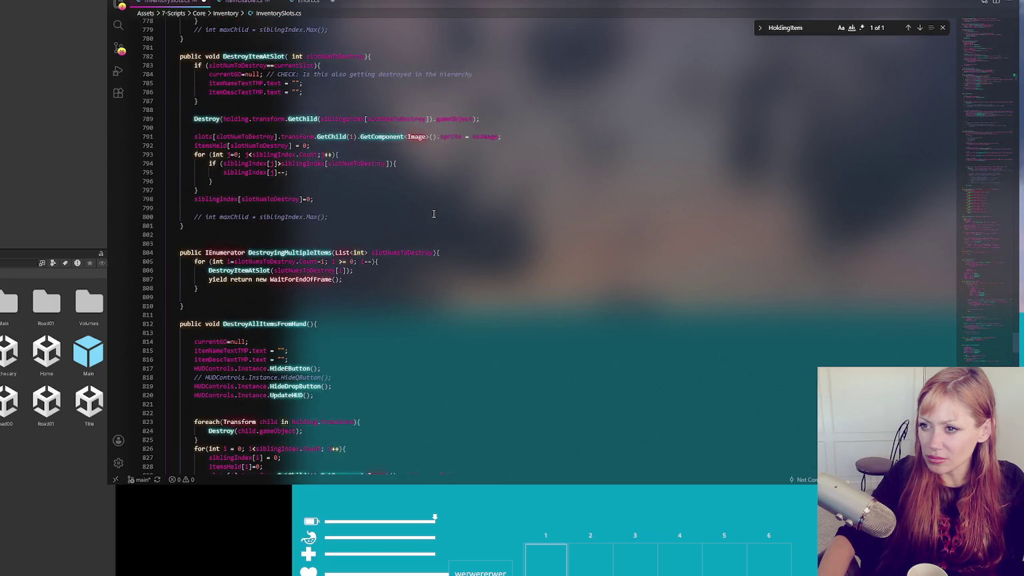
scroll(433, 213, up, 6)
scroll(434, 213, up, 20)
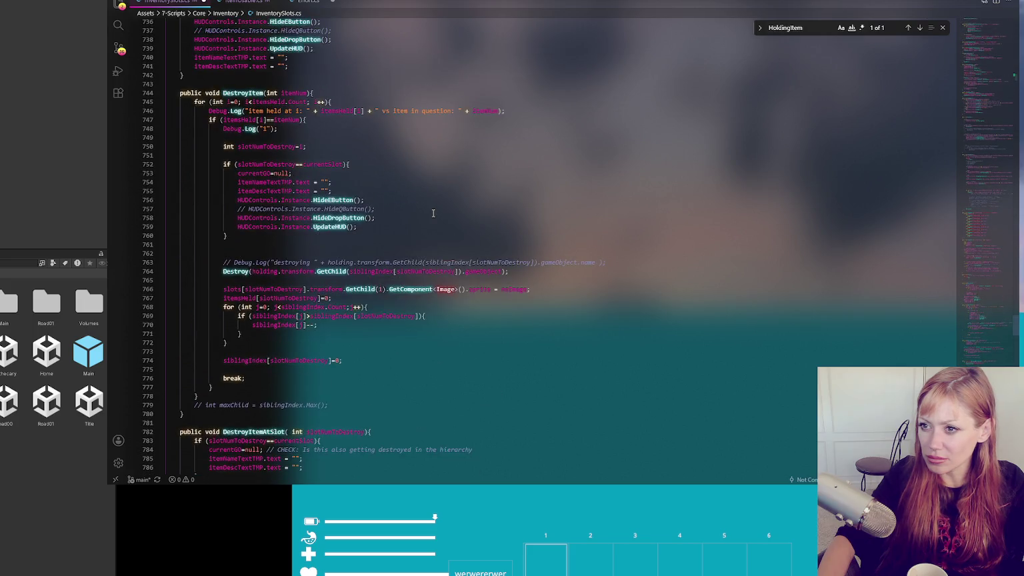
scroll(432, 212, up, 19)
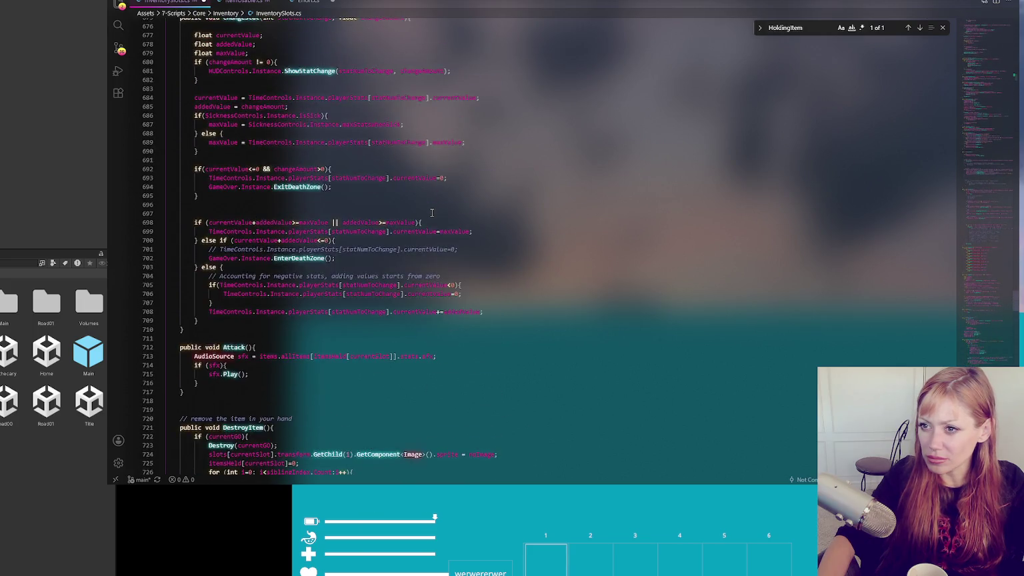
scroll(432, 212, up, 20)
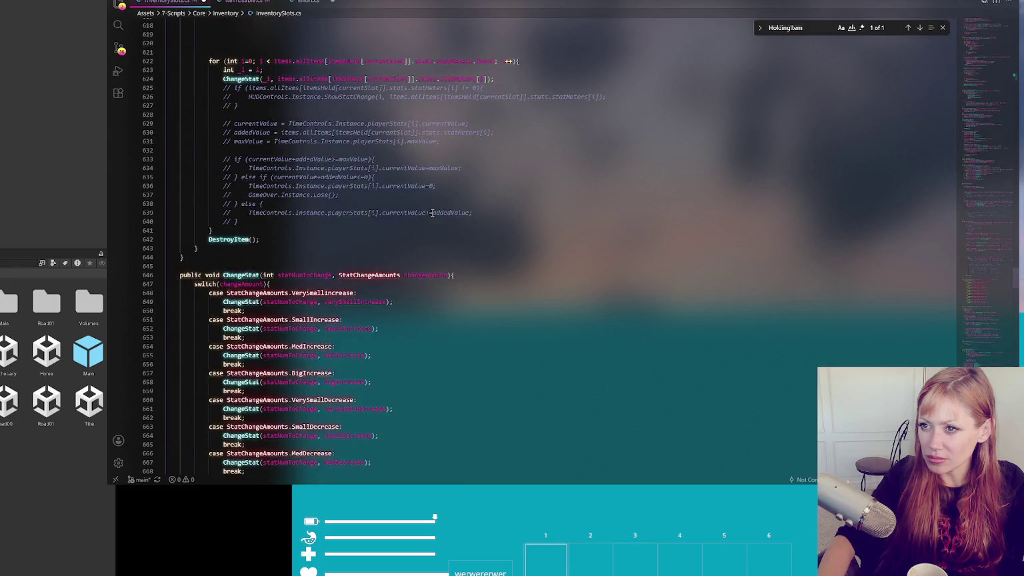
drag(1001, 305, 1004, 26)
double_click(794, 28)
text(hol)
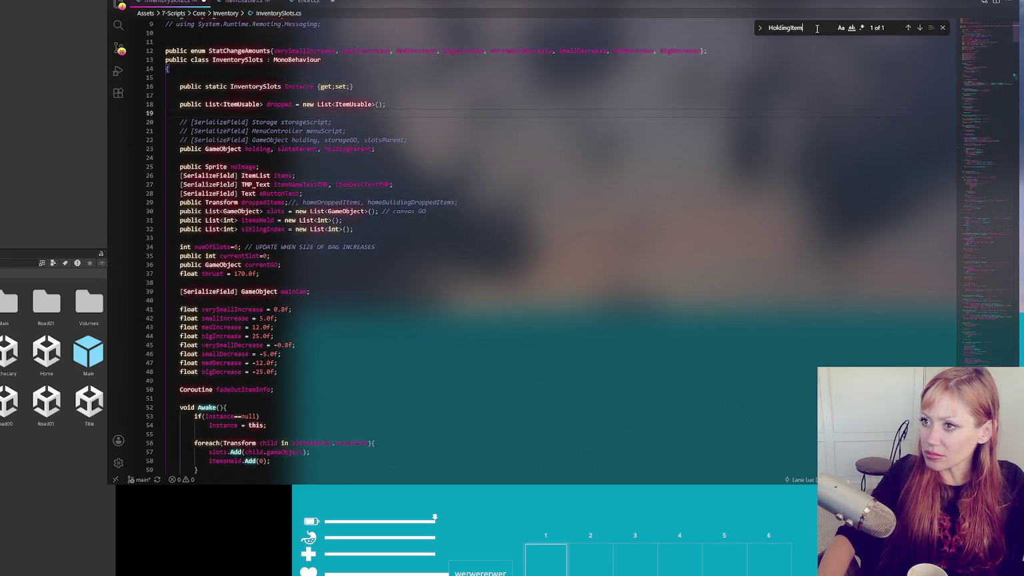
text(ding)
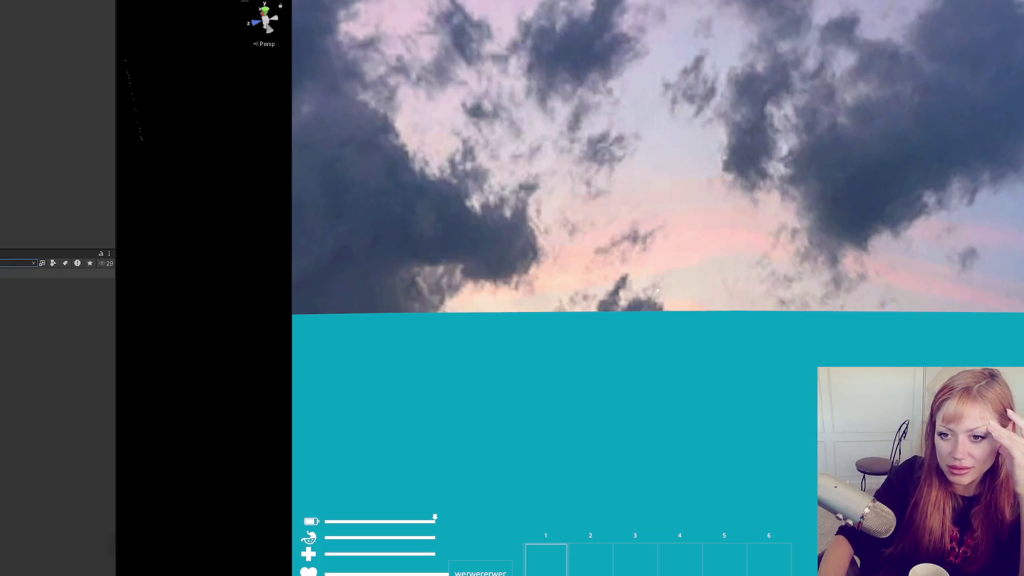
- Return from Unity's Game view to FightControls.cs in the code editor
key(alt+Tab)
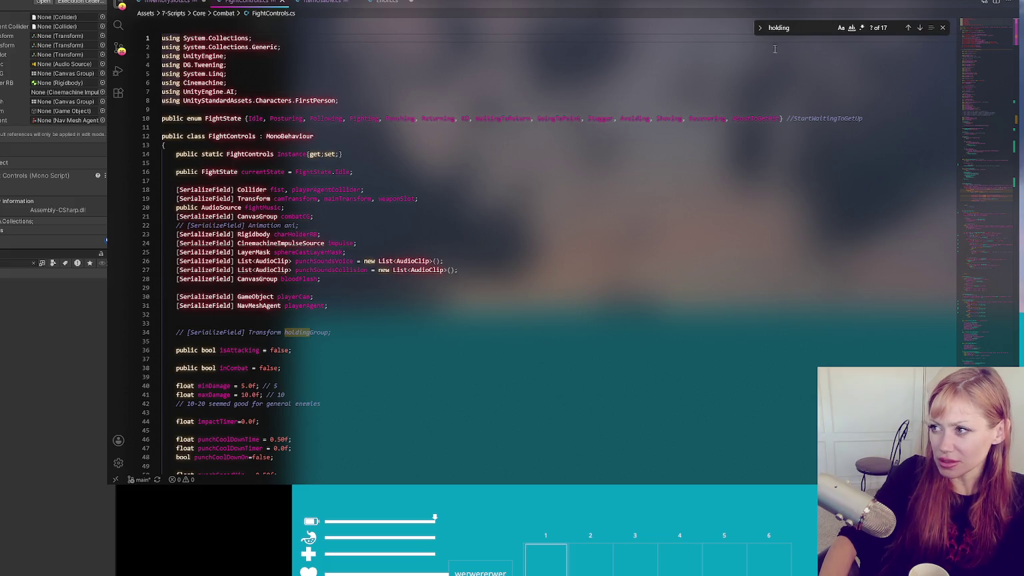
- Search FightControls.cs for 'holding' and inspect the loop and weaponSlot use in SetWeaponHeld
text(')
text(")
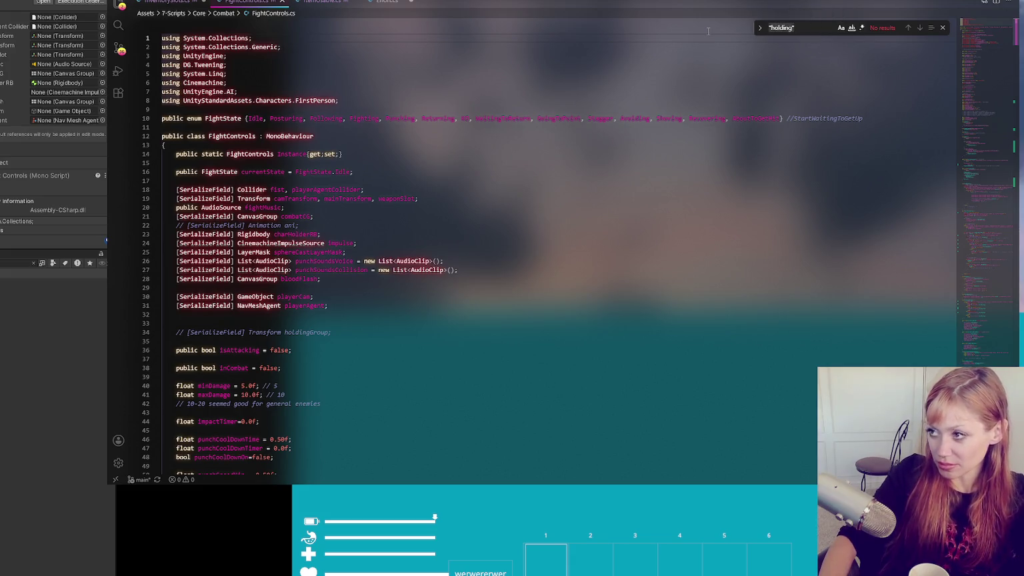
key(ctrl+a)
text(hold)
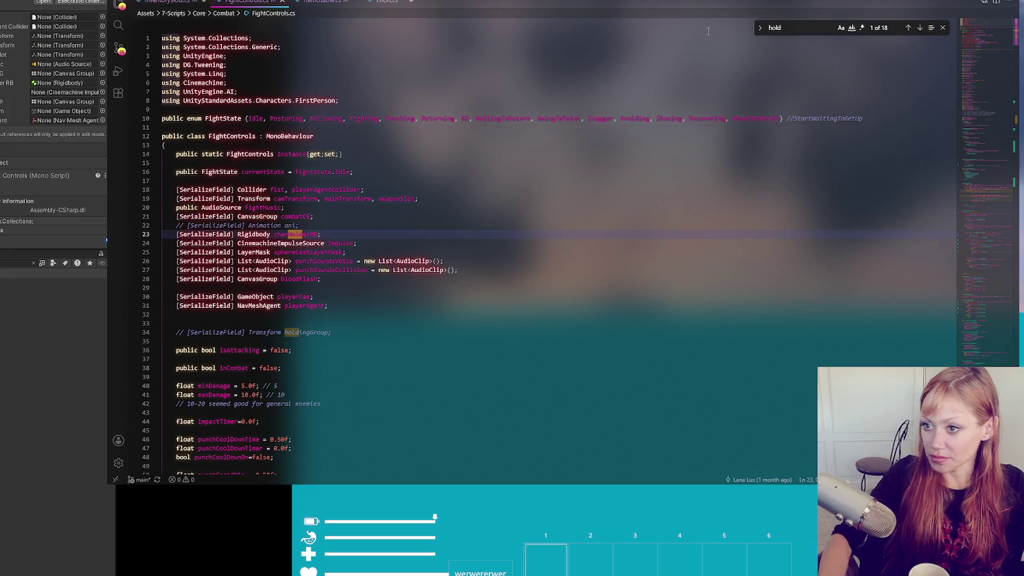
text(ing)
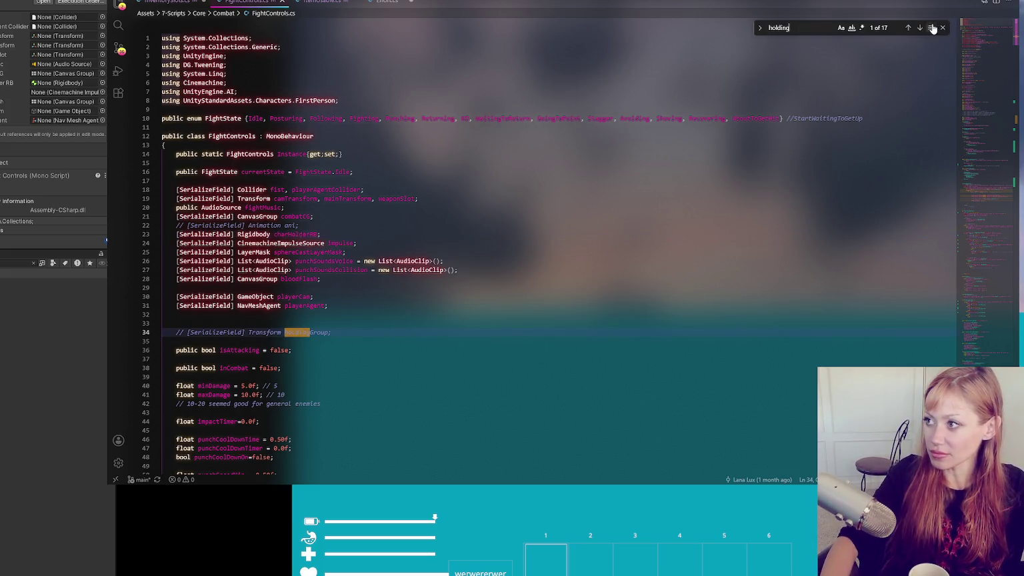
click(921, 28)
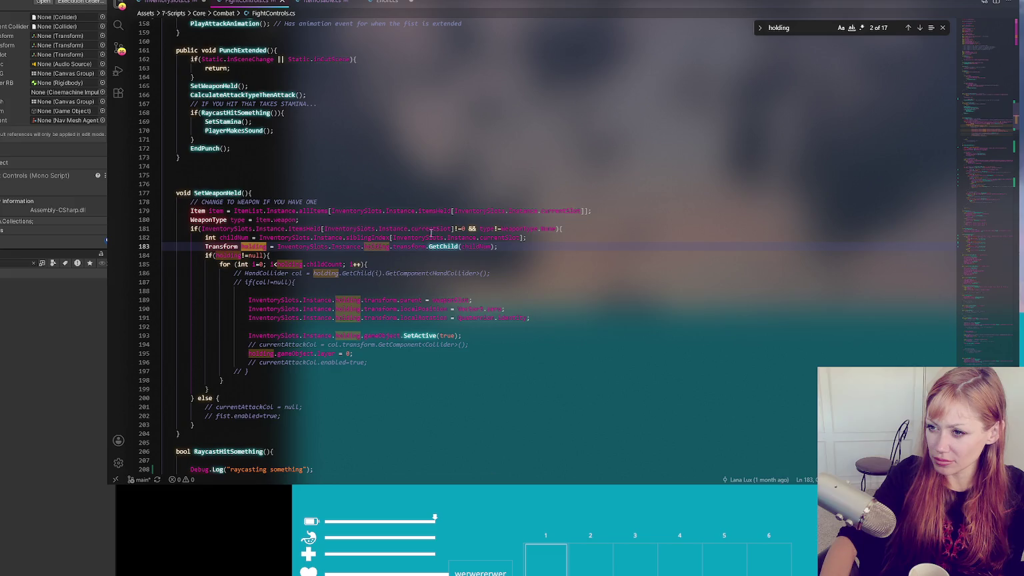
click(291, 273)
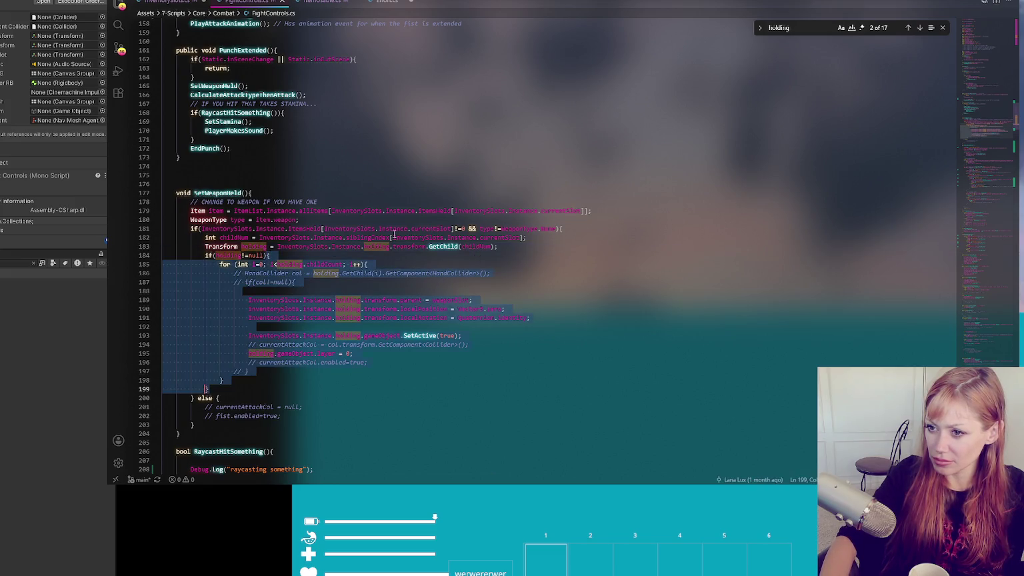
click(301, 247)
click(454, 299)
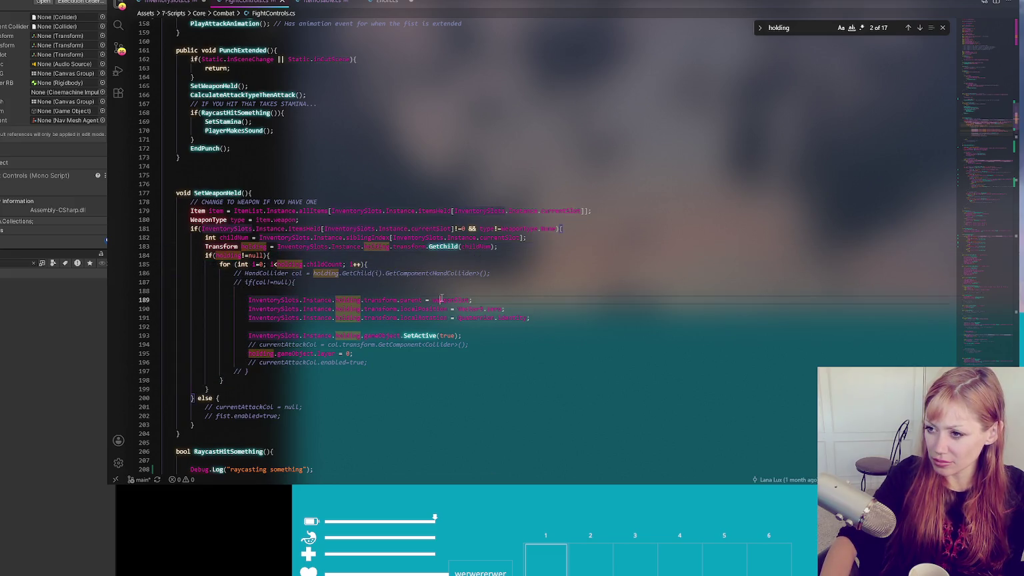
- Add Debug.Log("Set weapon to true"); after the SetActive(true) line 193 in SetWeaponHeld
click(442, 336)
click(477, 337)
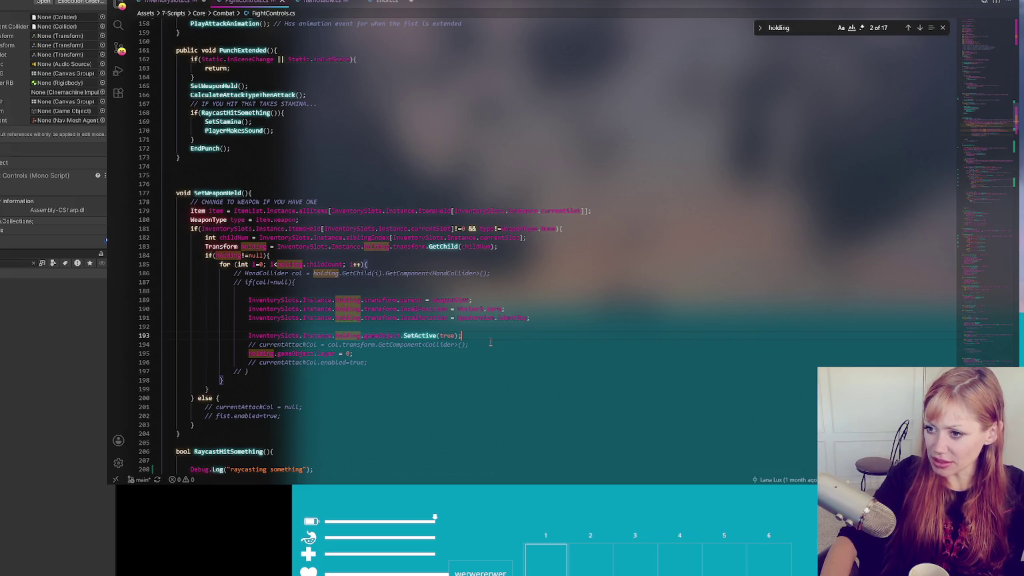
key(Return)
text(De)
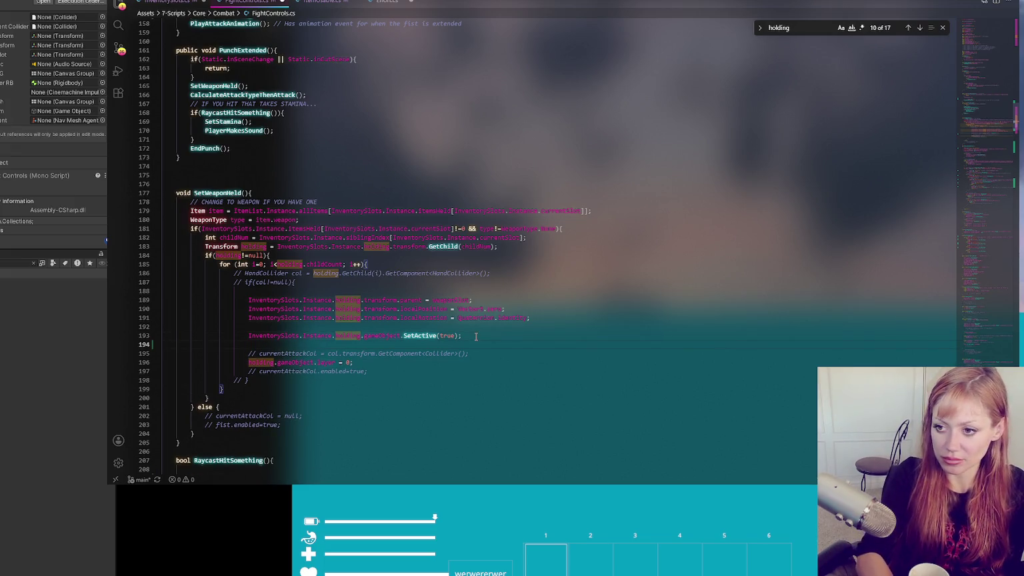
text(bug.Log("Set)
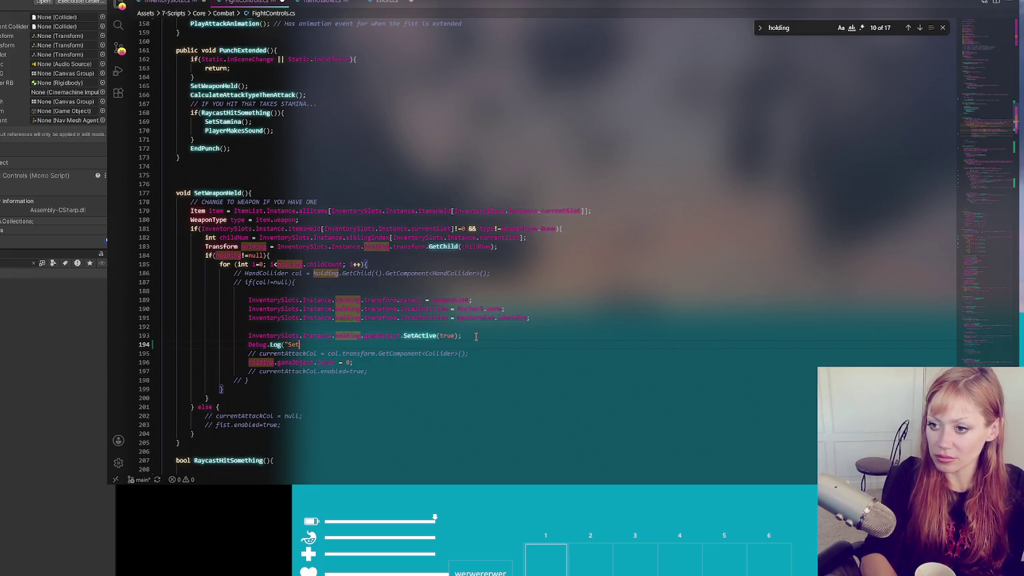
text( weapon to true");)
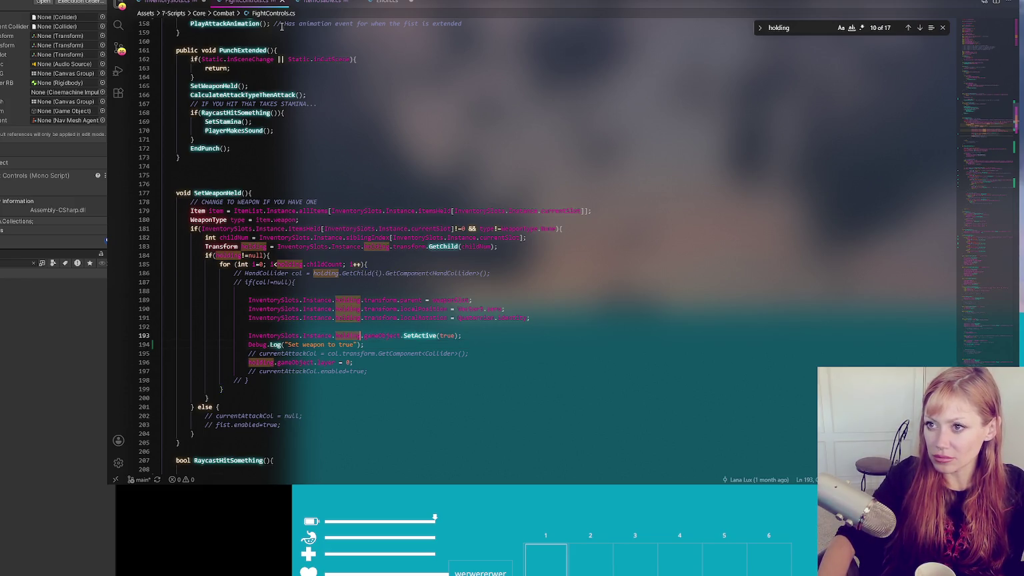
click(170, 1)
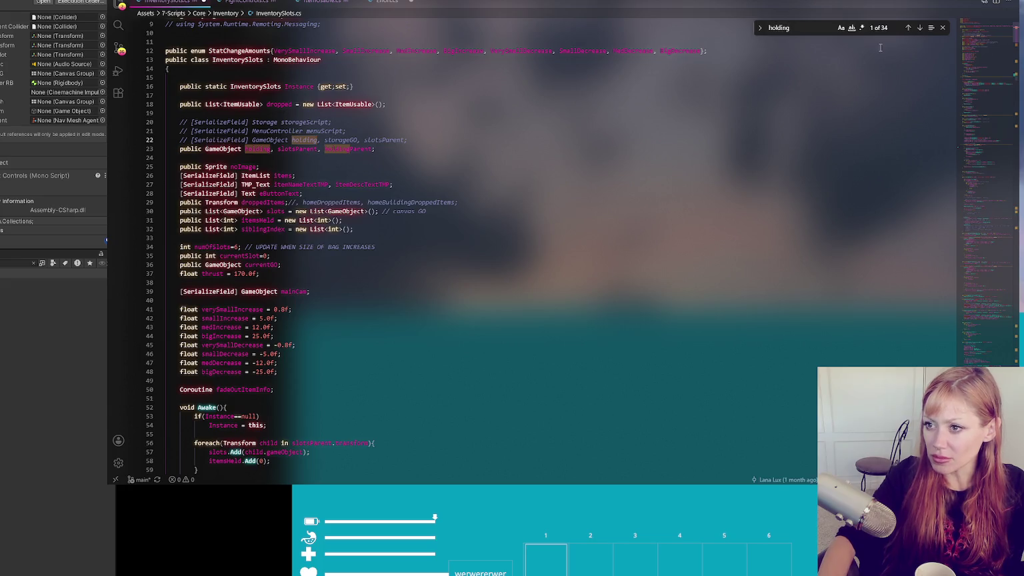
click(919, 27)
click(919, 27)
click(919, 27)
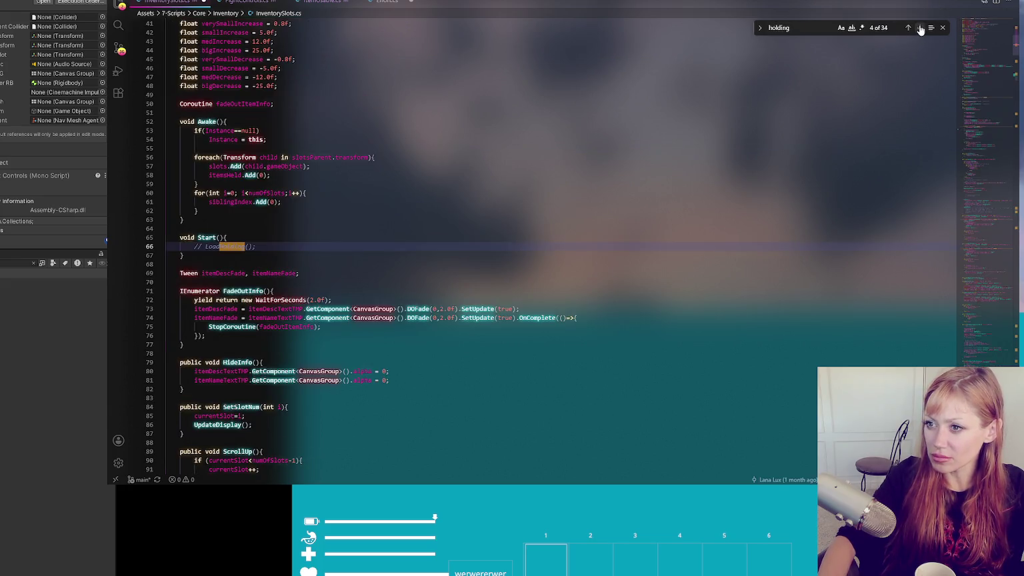
click(919, 27)
click(919, 27)
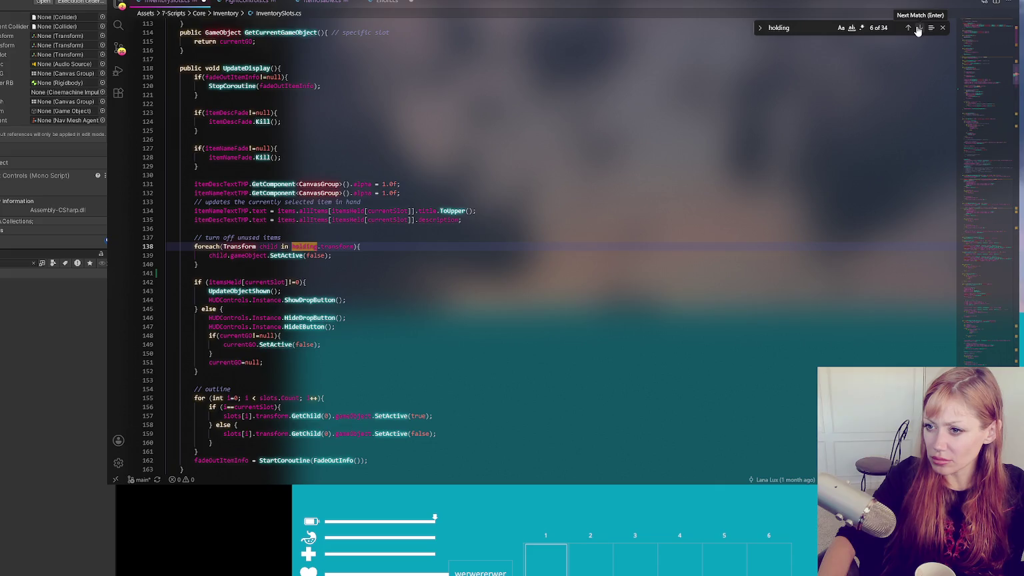
click(917, 29)
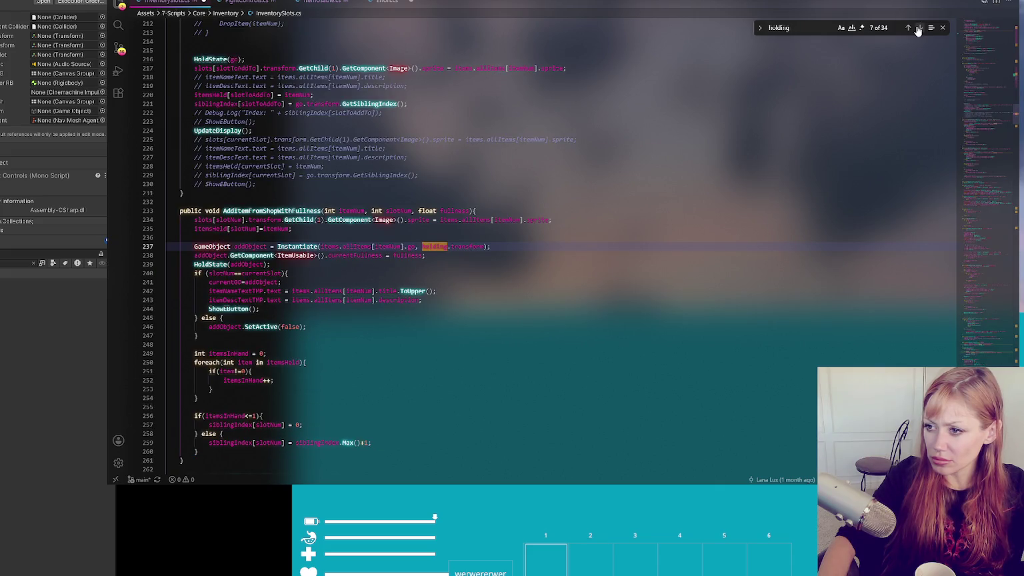
click(917, 28)
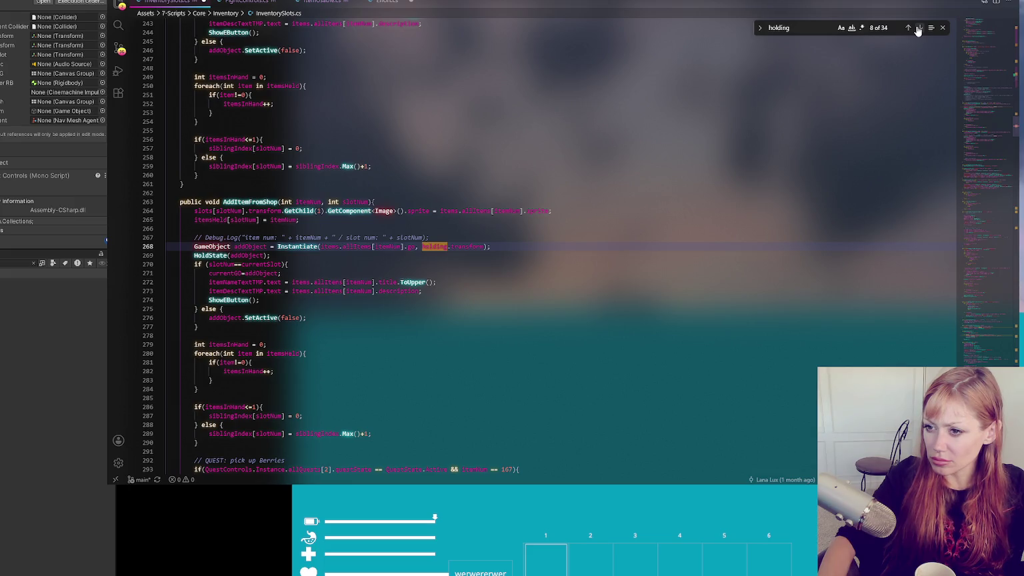
click(918, 29)
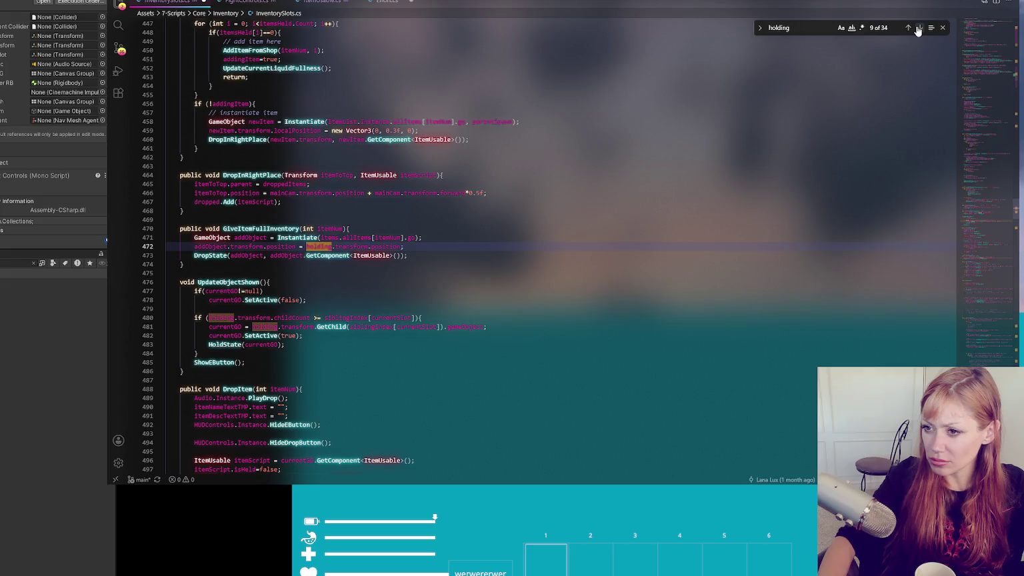
click(918, 29)
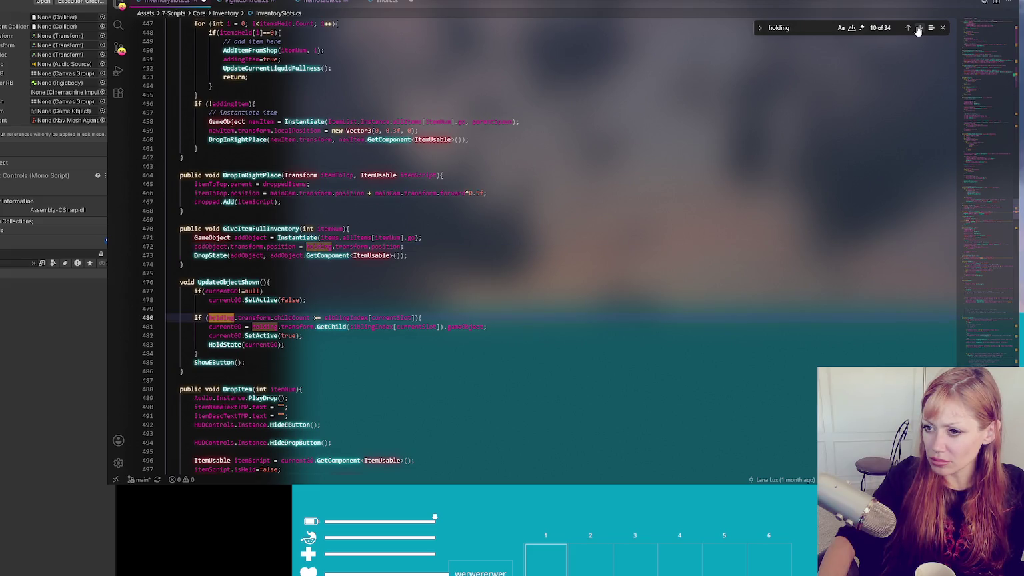
click(917, 29)
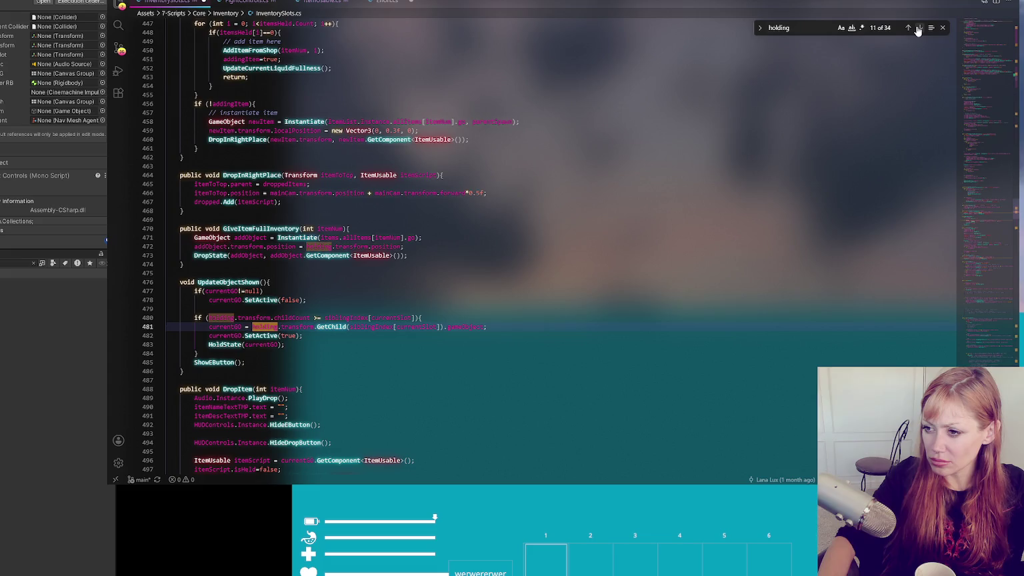
click(918, 29)
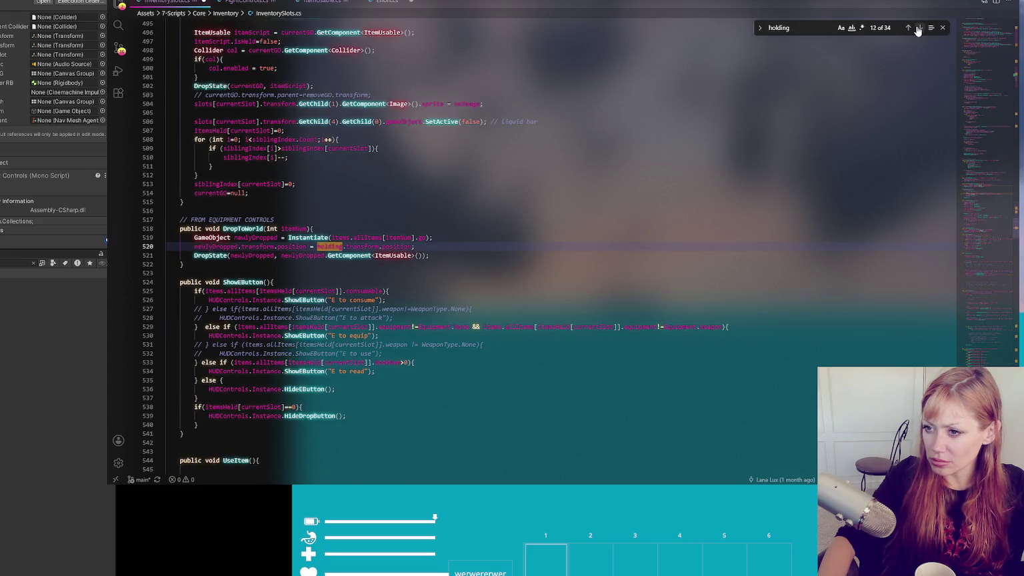
click(917, 29)
click(917, 29)
click(917, 28)
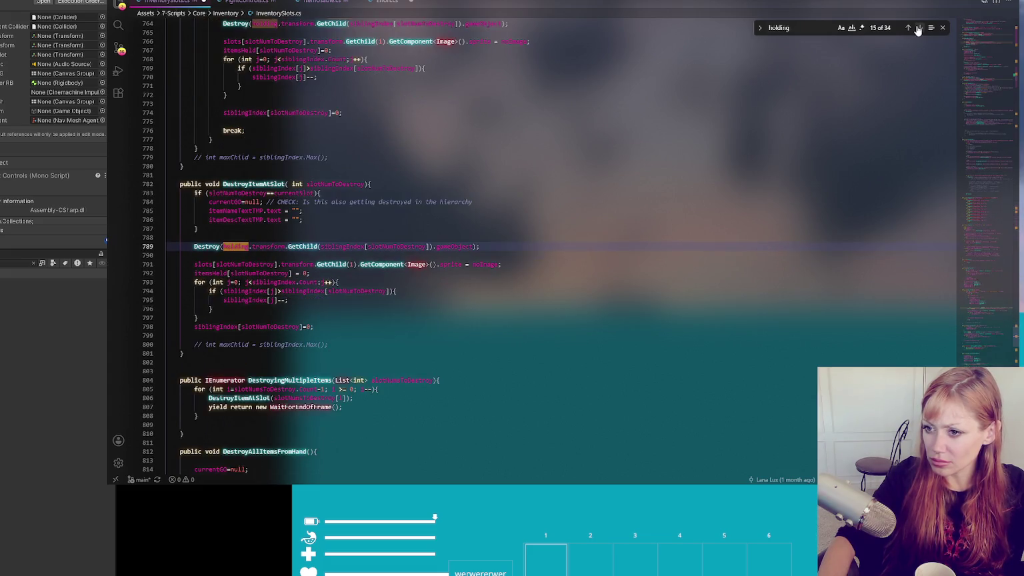
click(917, 29)
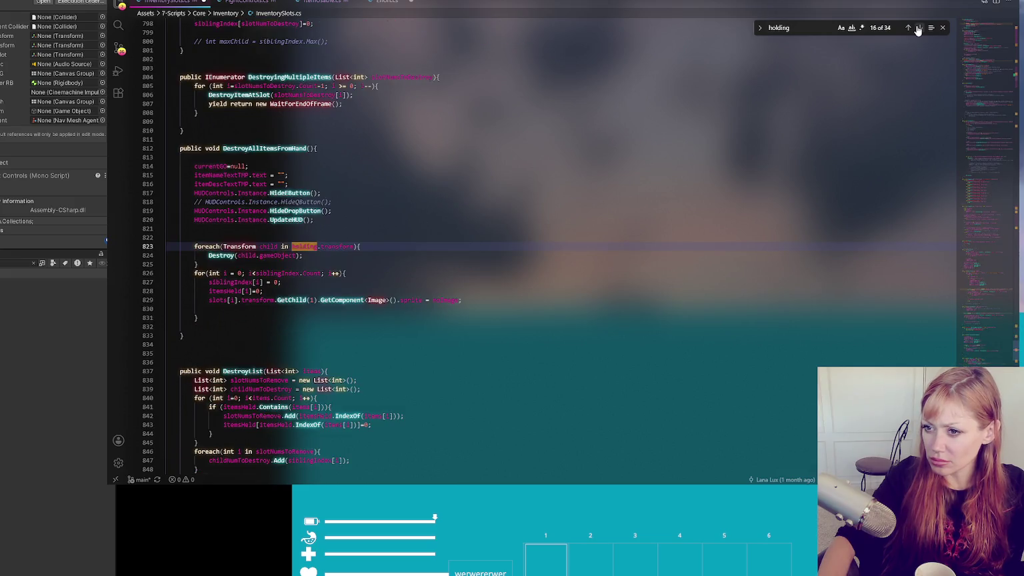
click(918, 28)
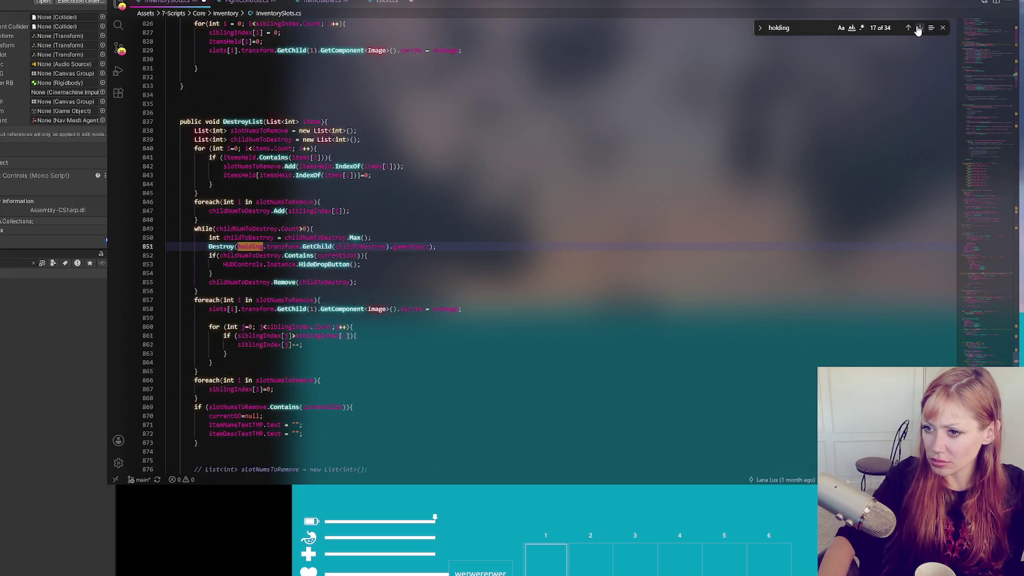
click(917, 29)
click(917, 29)
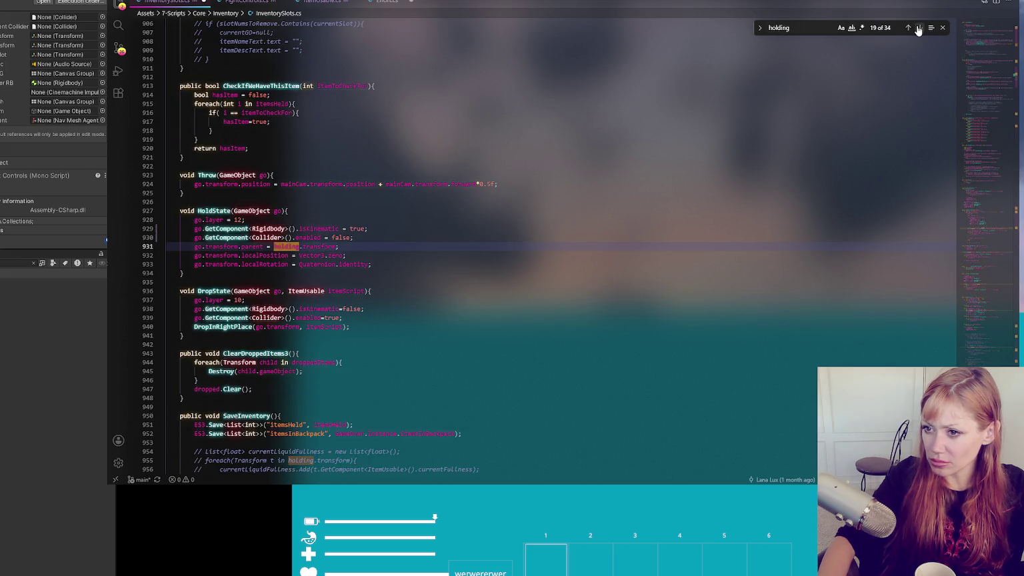
click(917, 28)
click(917, 29)
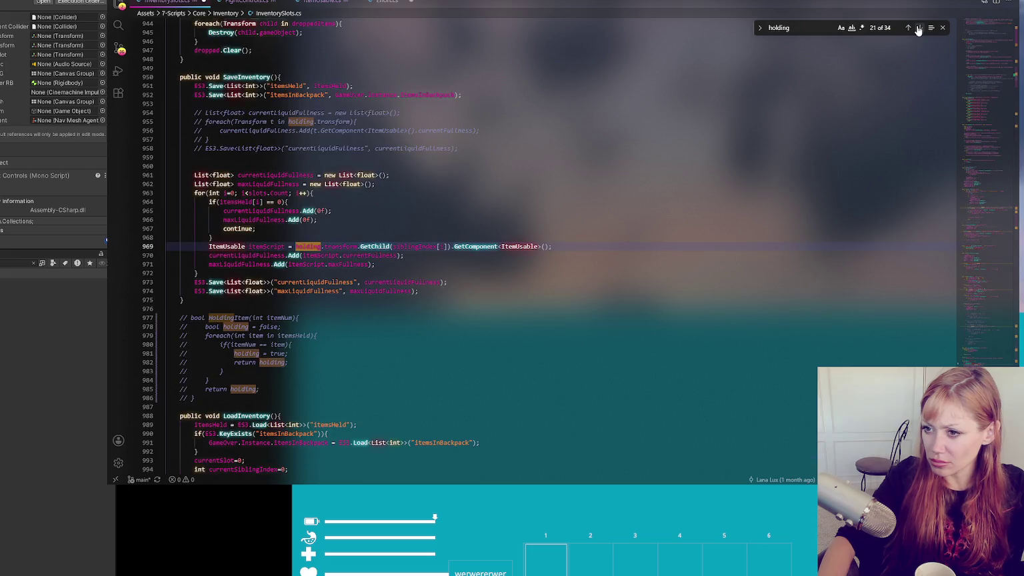
click(917, 29)
click(917, 29)
click(917, 29)
click(918, 29)
click(917, 28)
click(917, 28)
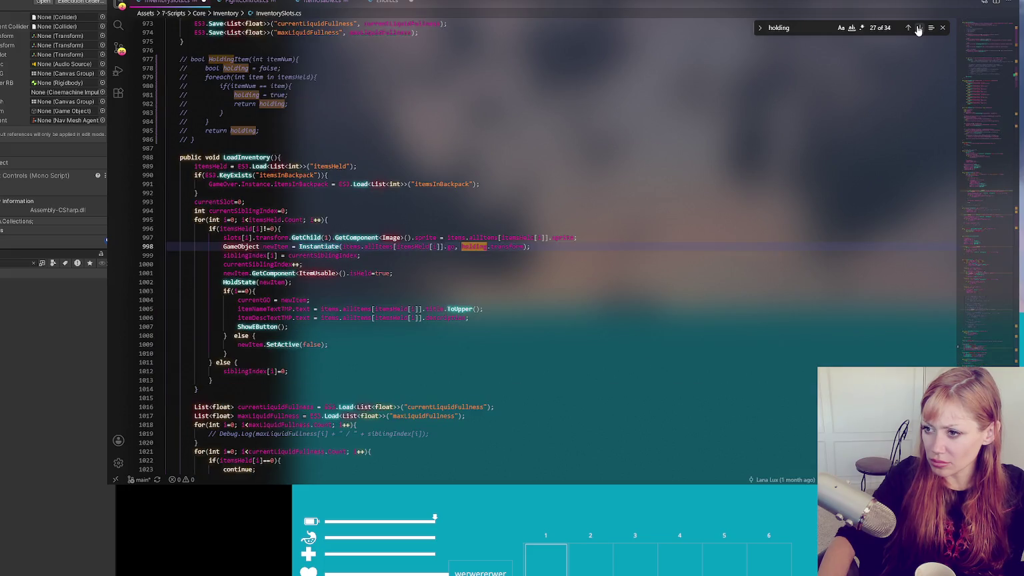
click(917, 29)
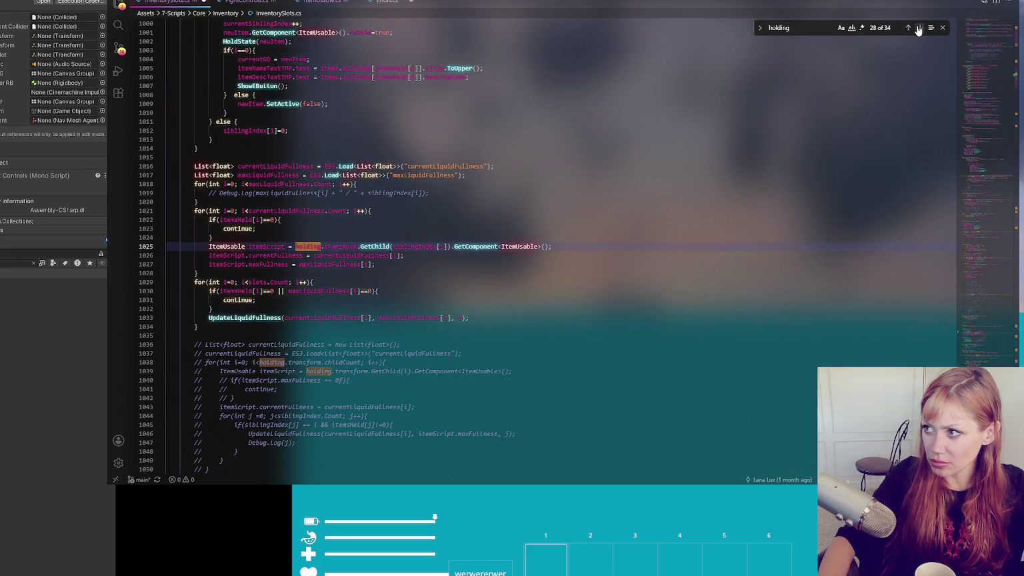
click(918, 28)
click(917, 28)
click(918, 28)
click(917, 29)
click(918, 29)
click(917, 29)
click(917, 29)
click(918, 29)
click(918, 29)
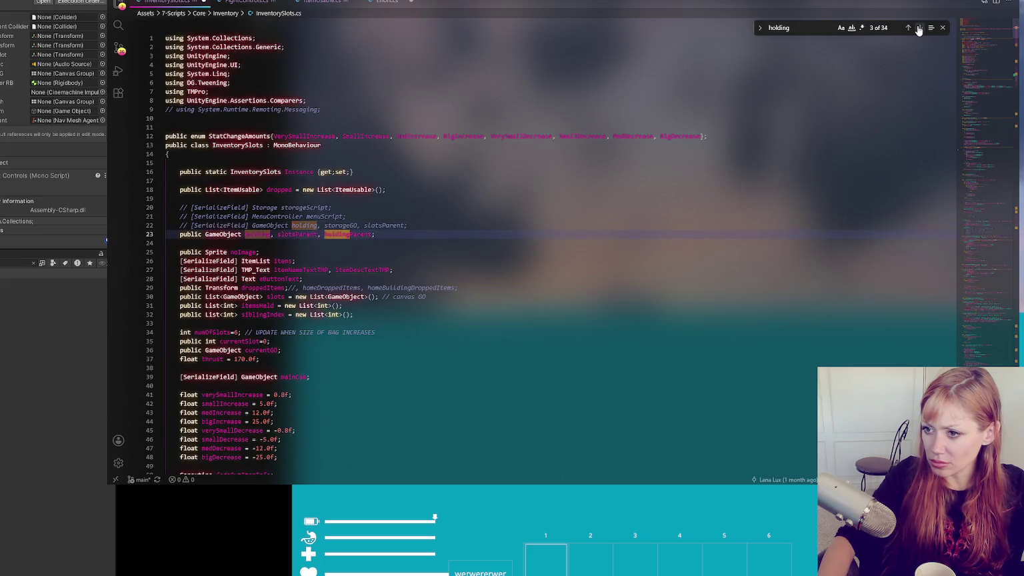
click(918, 29)
click(918, 29)
click(918, 28)
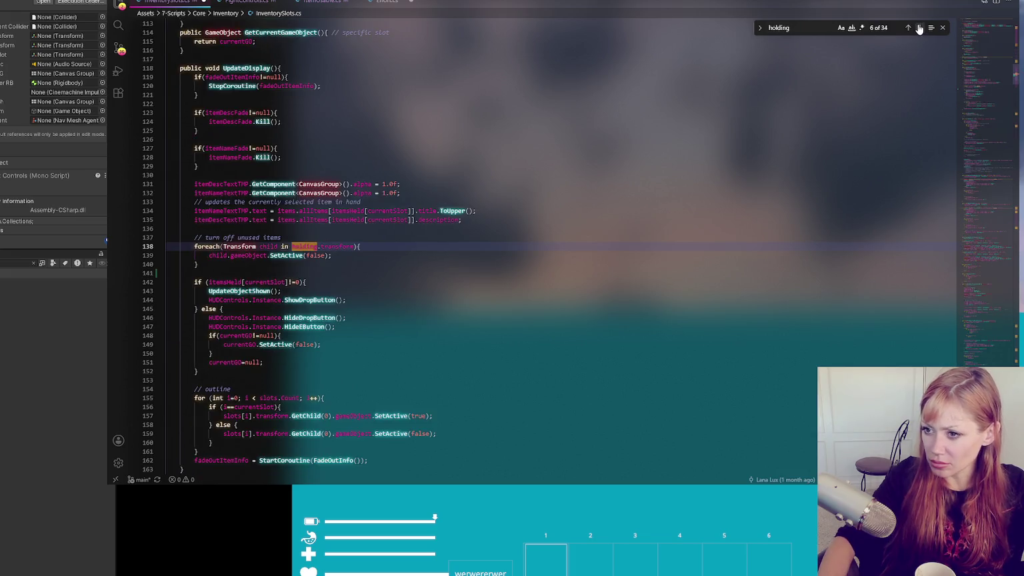
click(919, 29)
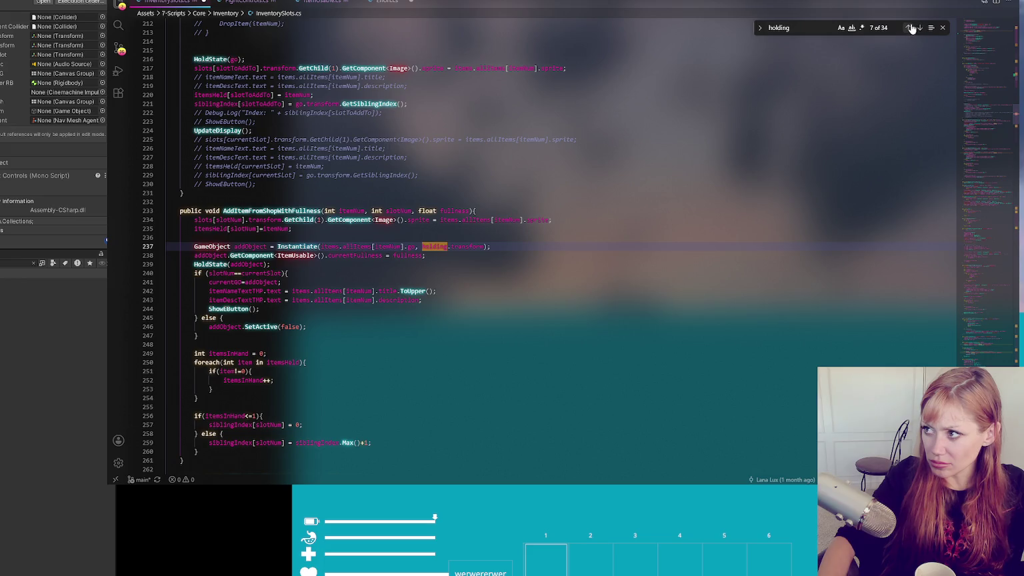
click(908, 28)
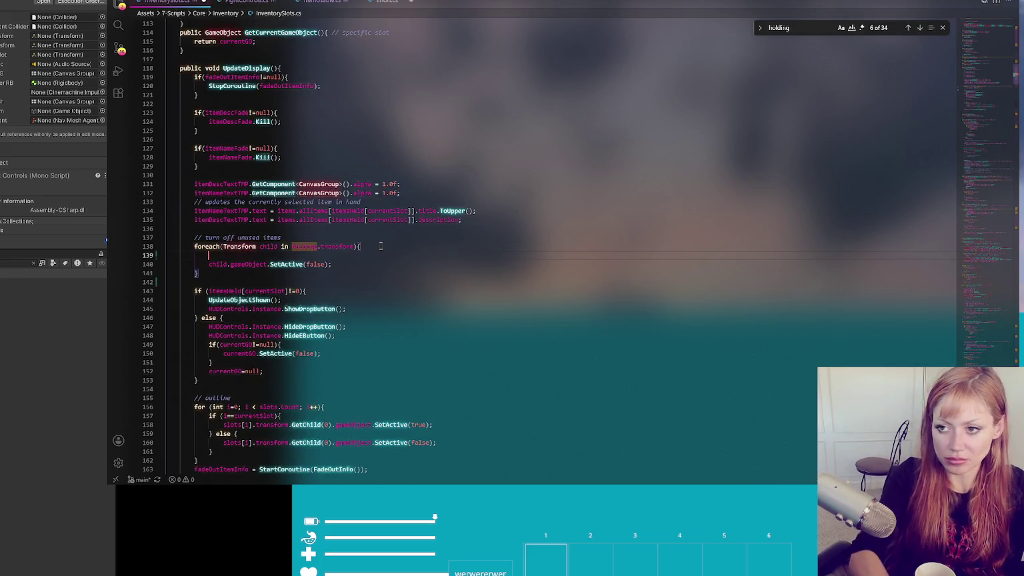
click(400, 235)
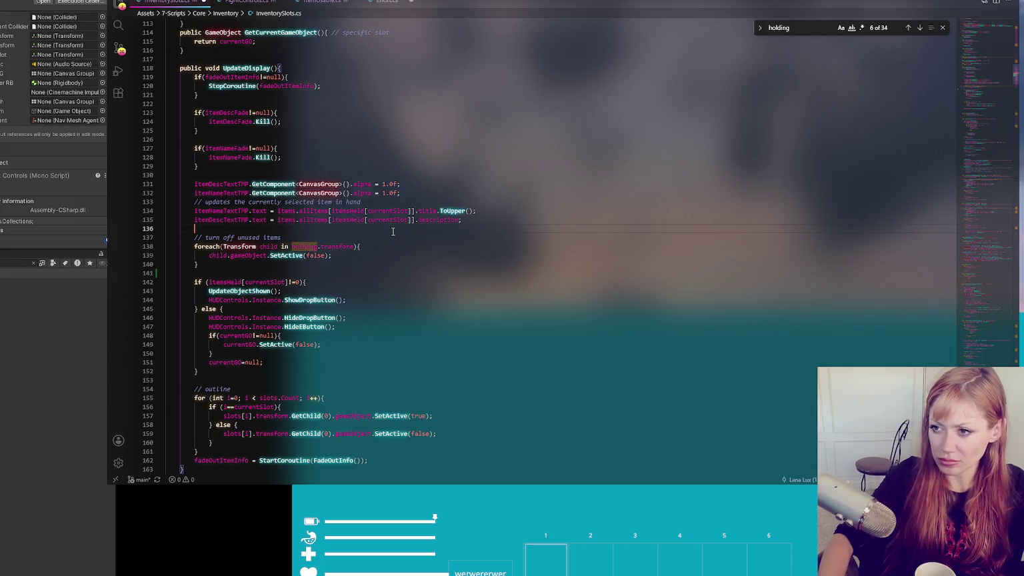
- Insert Debug.Log("Set children false"); above the '// turn off unused items' loop in UpdateDisplay
key(ctrl+shift+Return)
text({ebug.Log("Set c)
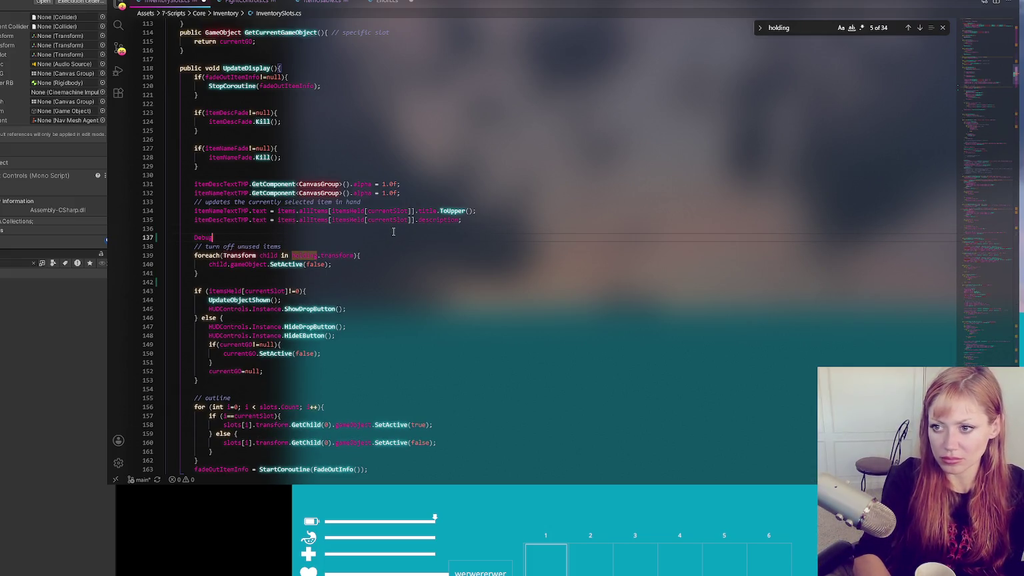
text(hild)
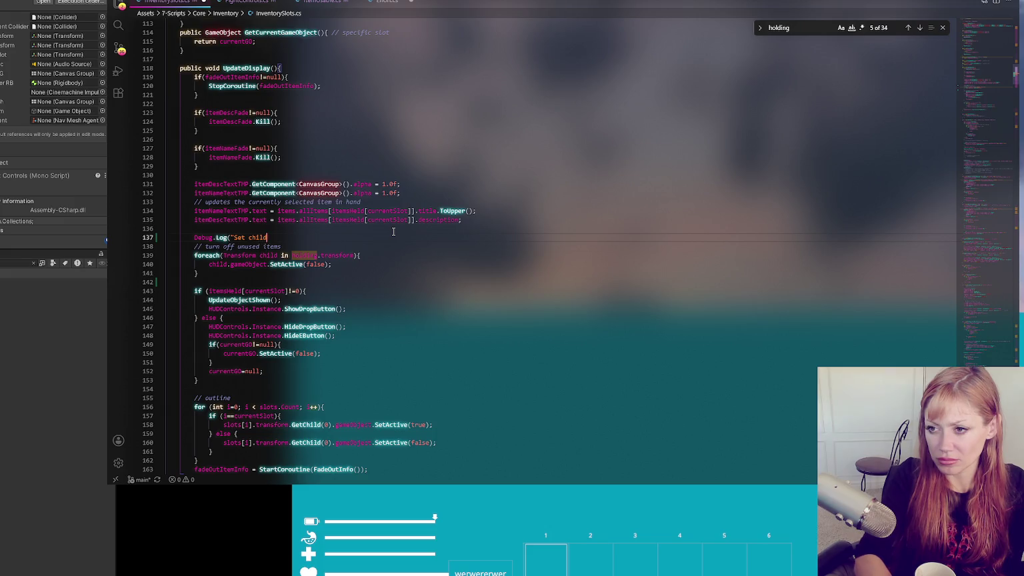
key(BackSpace)
key(BackSpace)
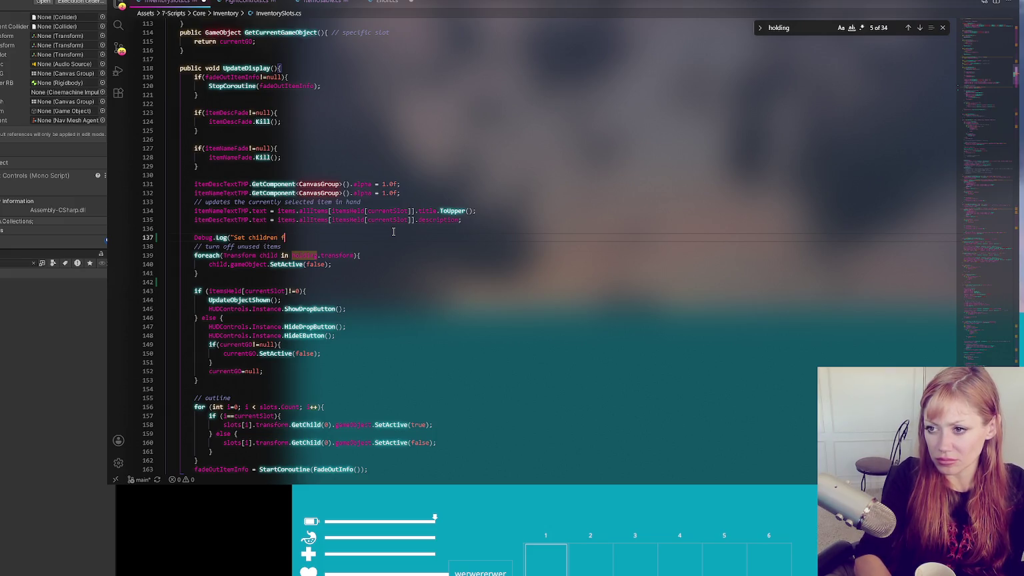
text(alse");)
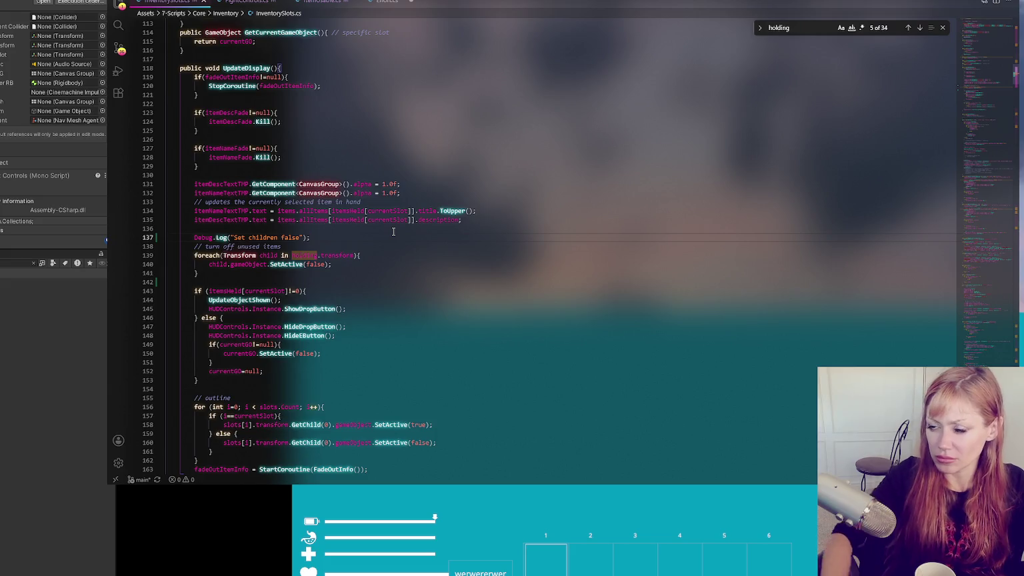
click(253, 4)
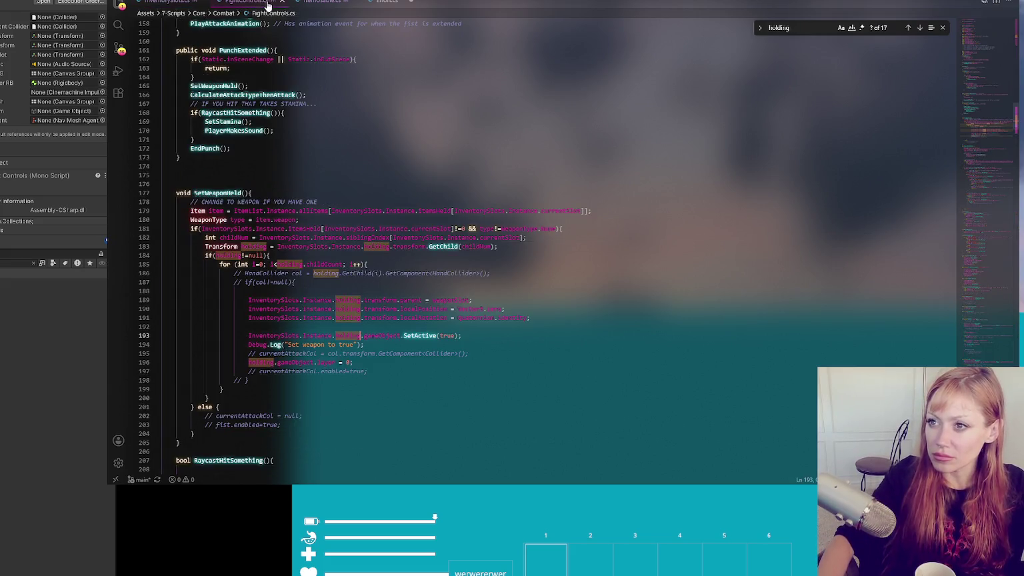
- Find ResetHeldObject via the 'holding' matches and add Debug.Log("Set holding to false"); after line 735
click(322, 3)
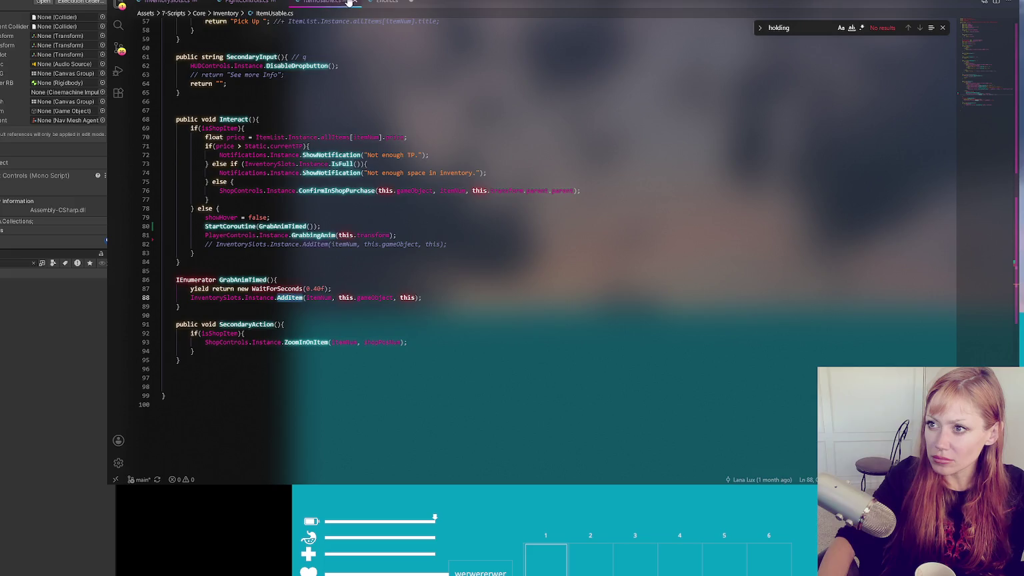
click(376, 2)
click(179, 4)
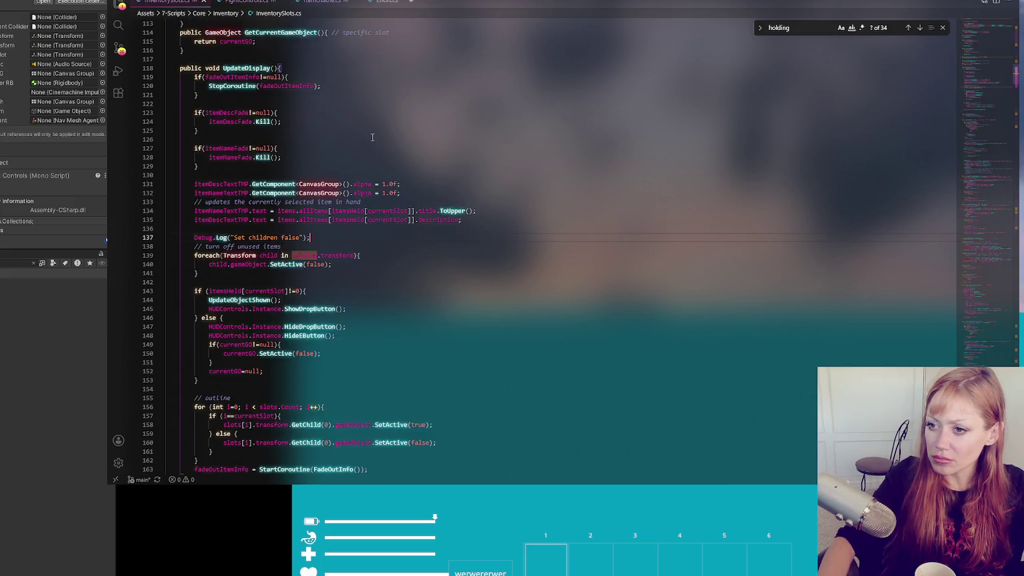
click(908, 28)
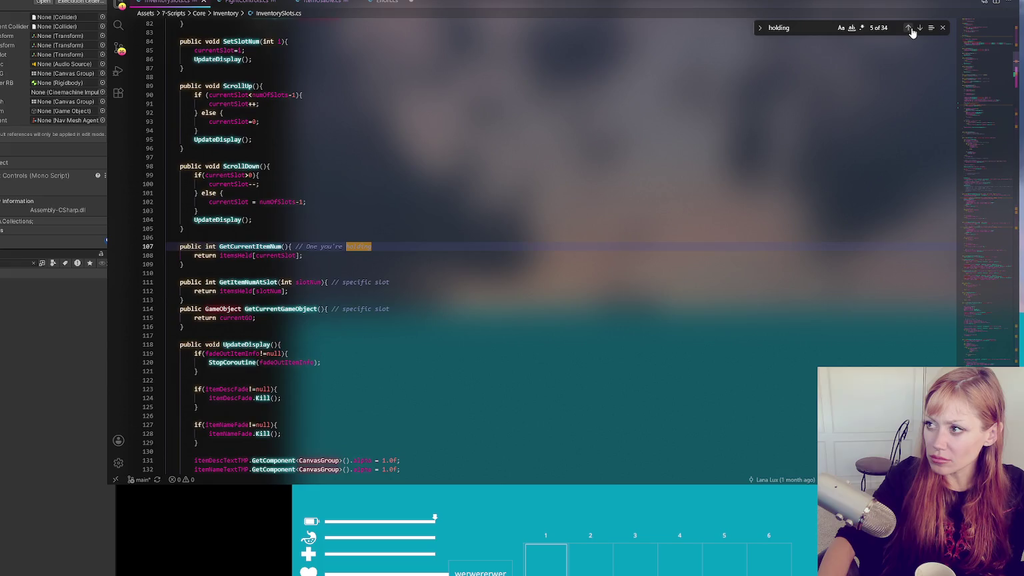
click(908, 27)
click(260, 2)
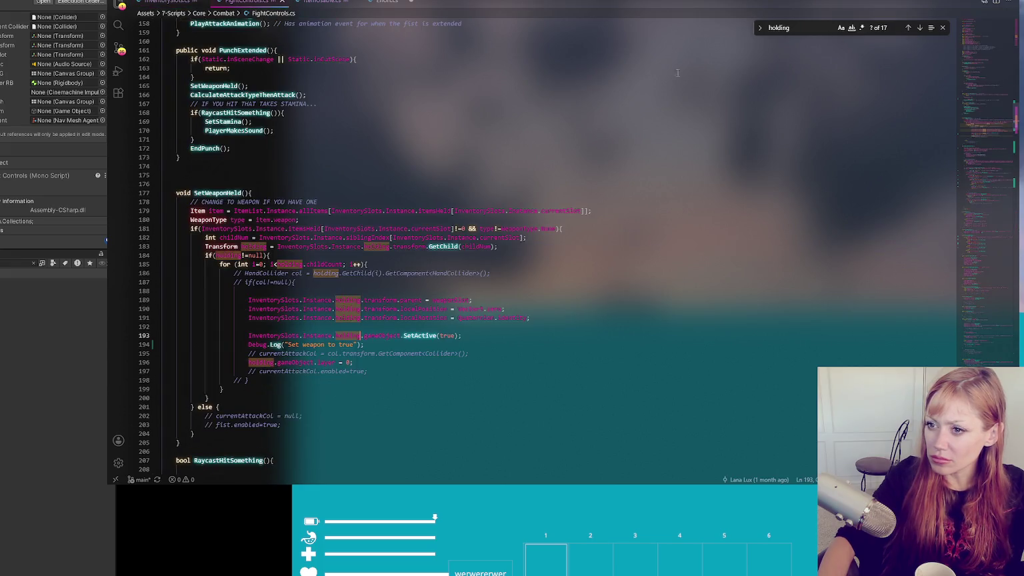
click(919, 28)
click(919, 28)
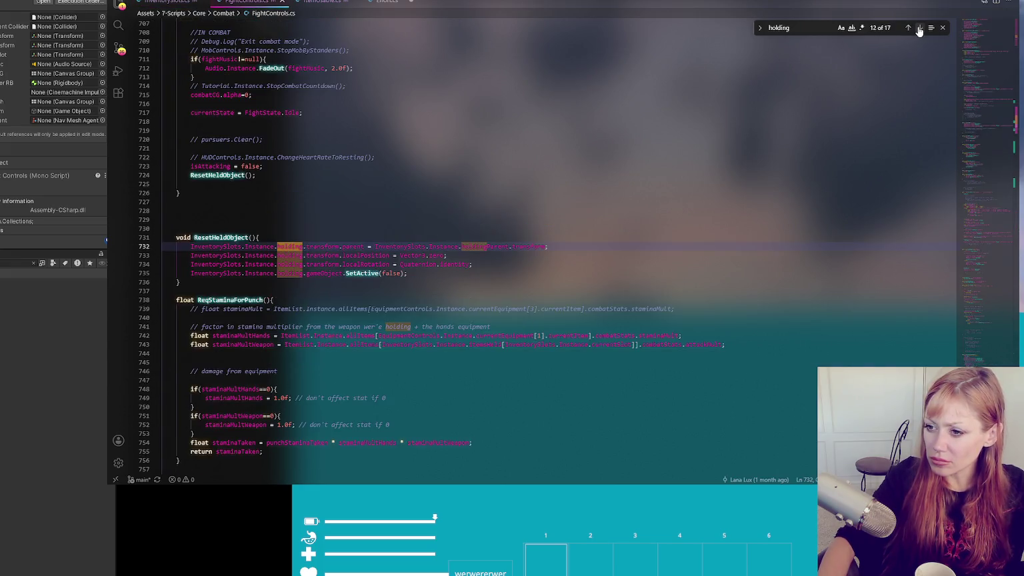
click(919, 28)
click(919, 28)
click(919, 28)
click(919, 28)
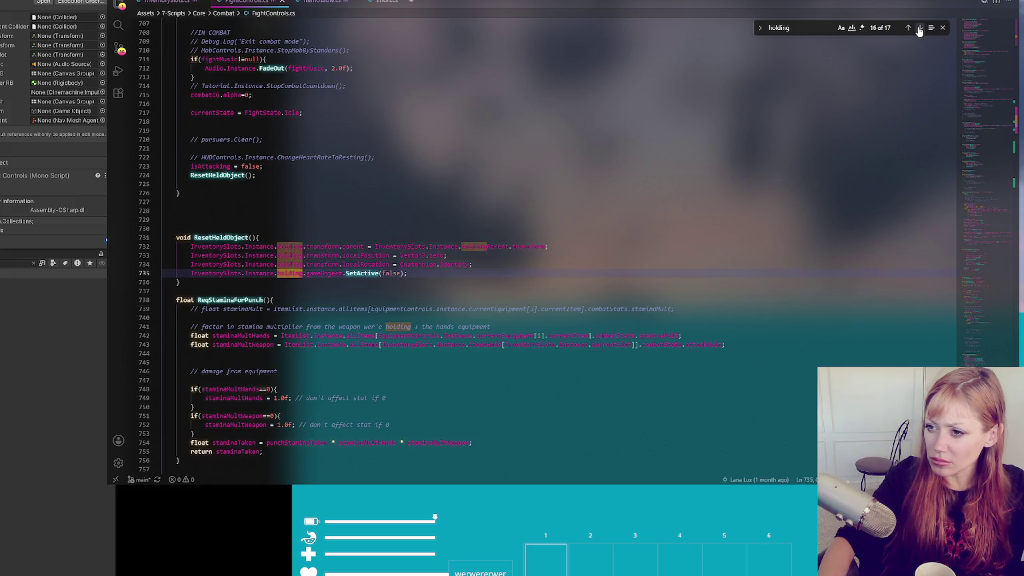
click(438, 273)
key(Return)
text(Debug.log("Set holdin)
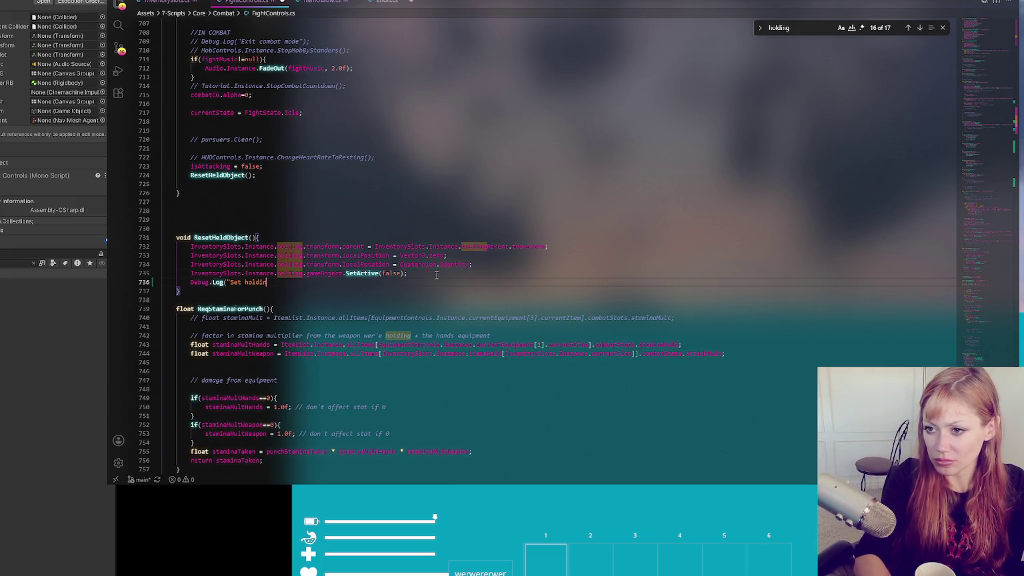
text(g to false");)
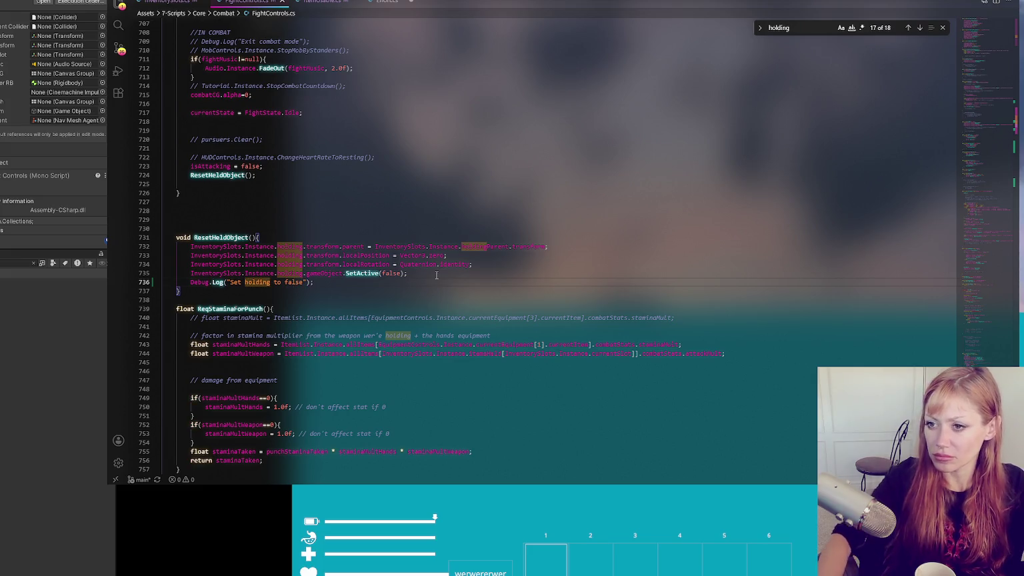
- Step through the 'holding' matches in SetWeaponHeld and ResetHeldObject to review the new log lines
click(919, 30)
click(919, 30)
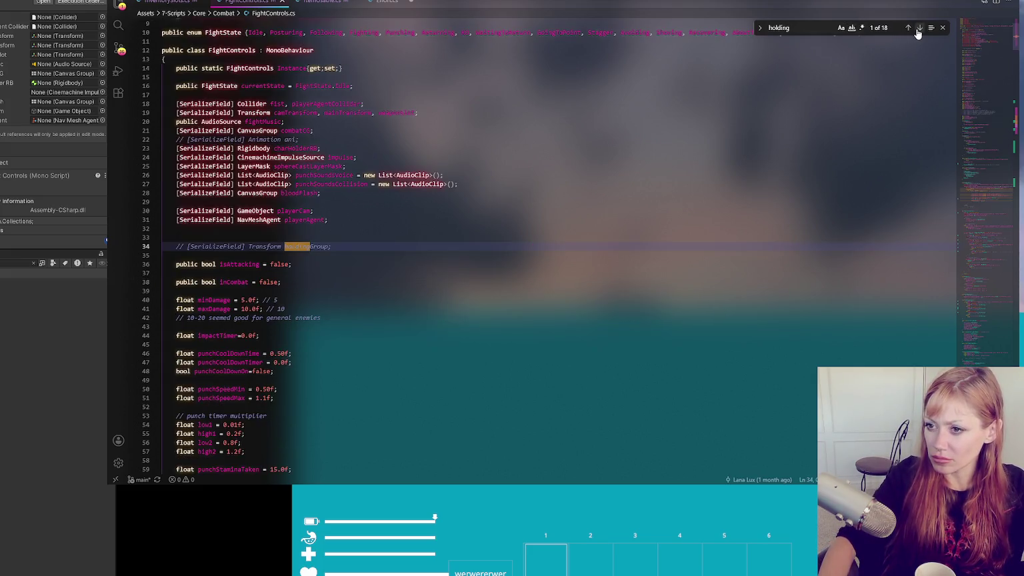
click(918, 29)
double_click(919, 30)
double_click(919, 29)
click(918, 29)
double_click(919, 29)
double_click(919, 29)
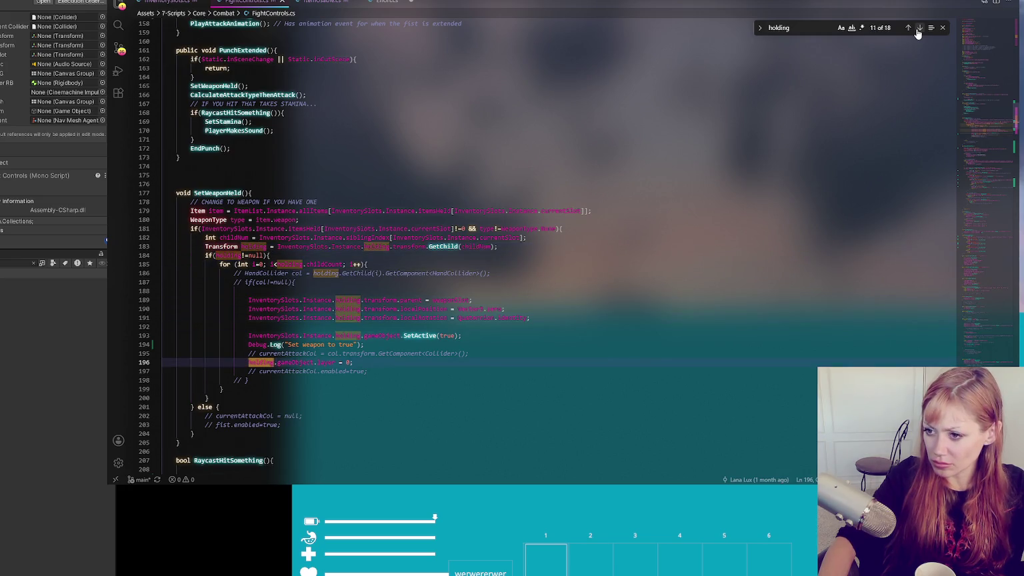
click(919, 29)
click(490, 72)
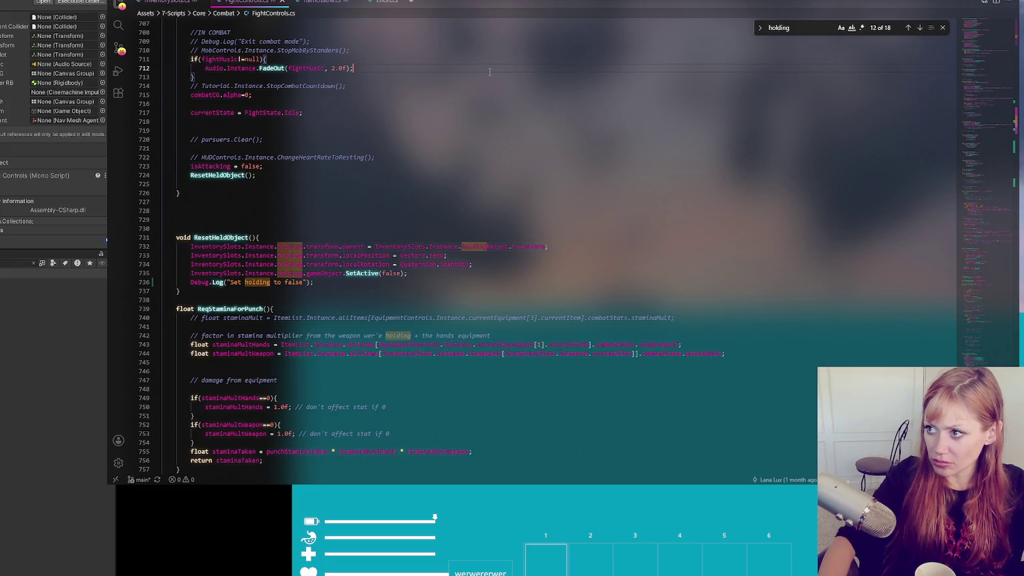
click(21, 286)
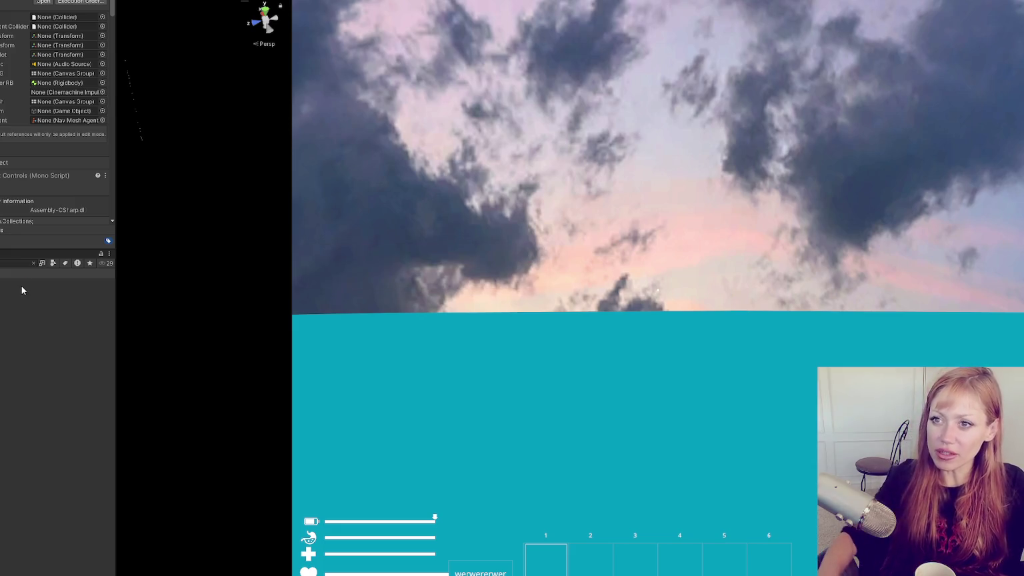
- Drag the panel dividers to widen the Game view and save the modified Main scene
click(21, 287)
drag(115, 80, 45, 78)
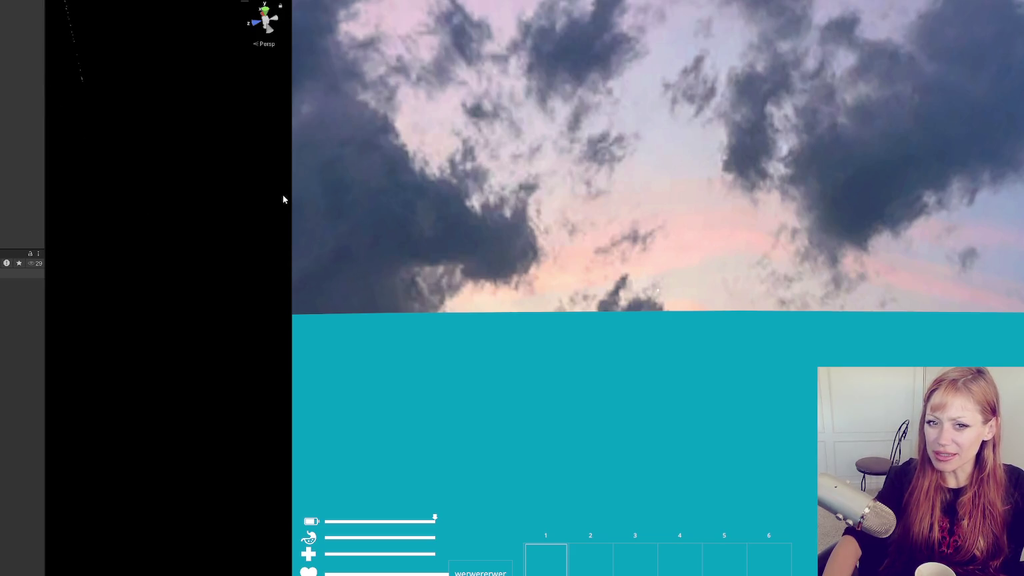
drag(291, 176, 227, 187)
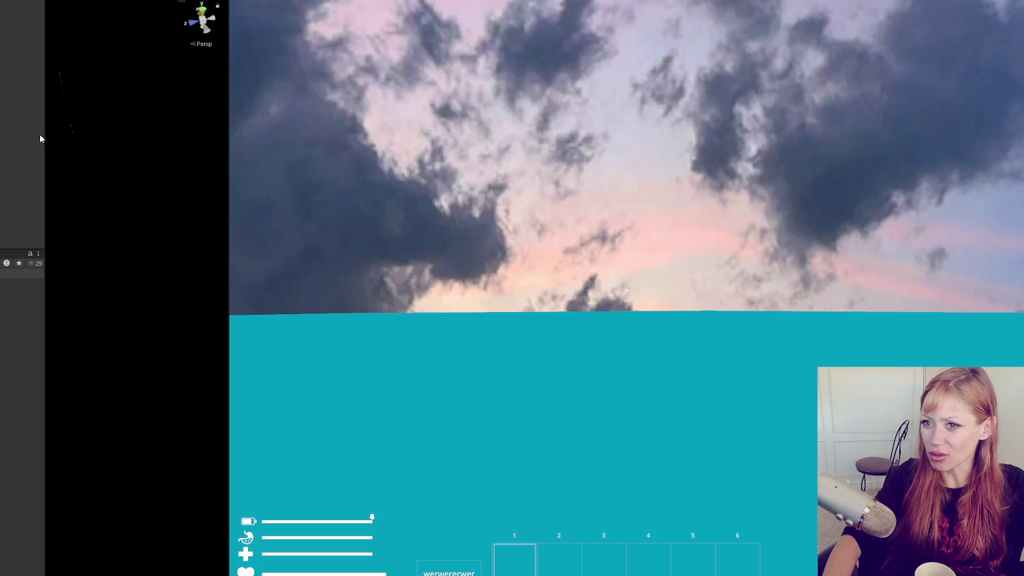
drag(46, 132, 14, 141)
drag(231, 130, 177, 136)
scroll(6, 400, down, 5)
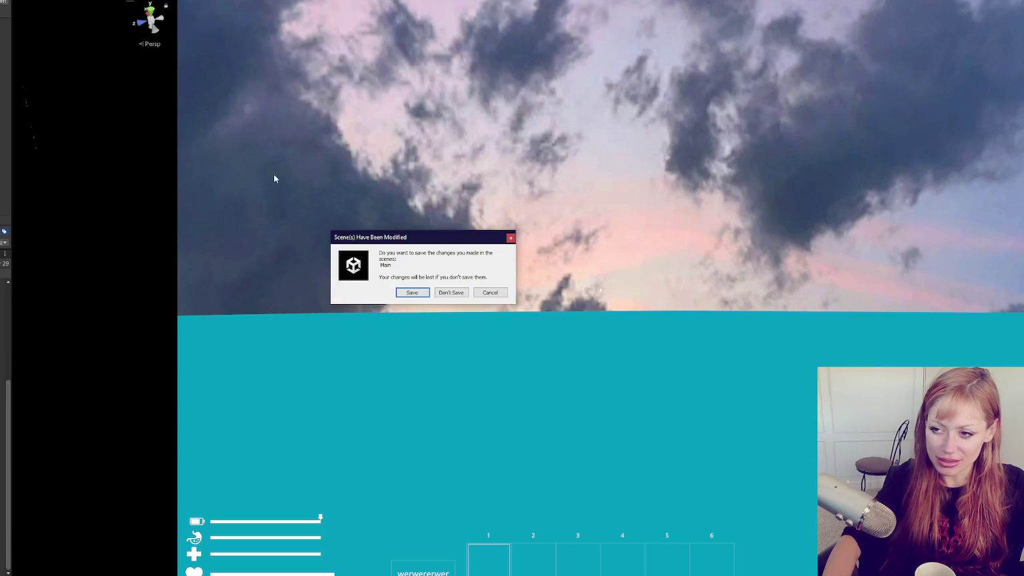
click(408, 290)
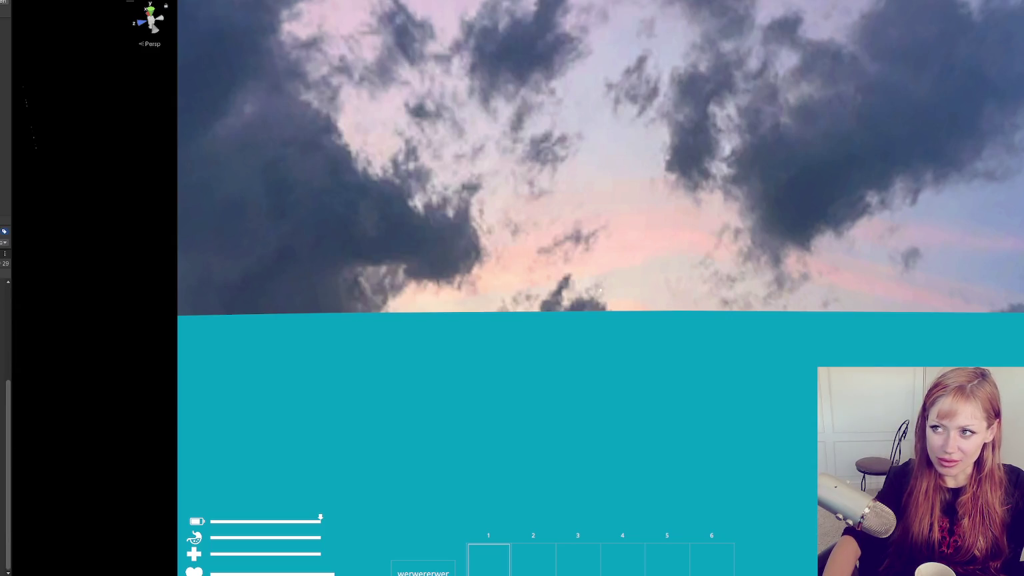
key(super+Tab)
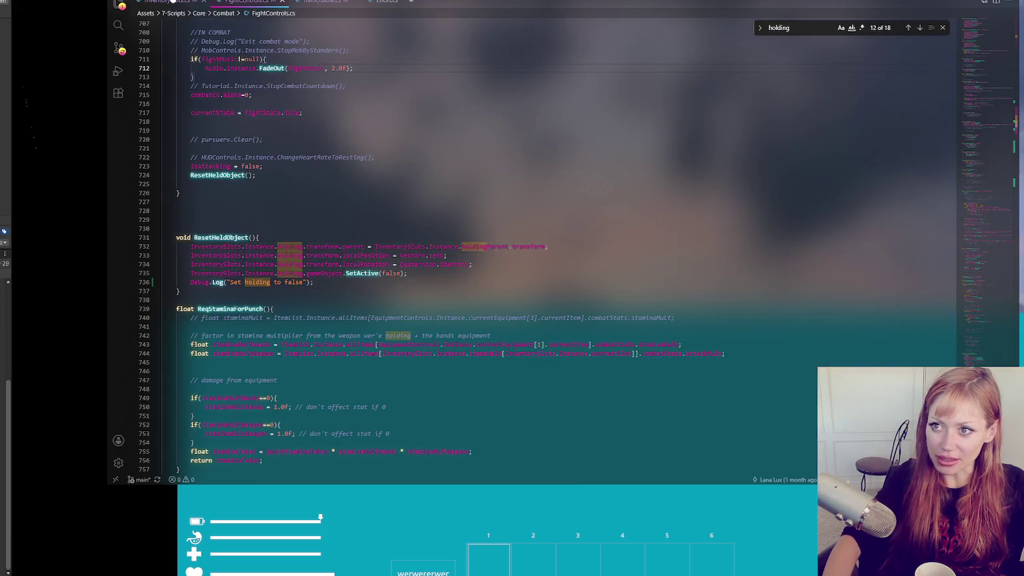
- Search for 'holding', then view FightControls.cs and Effort.cs at its attack handling code
text(")
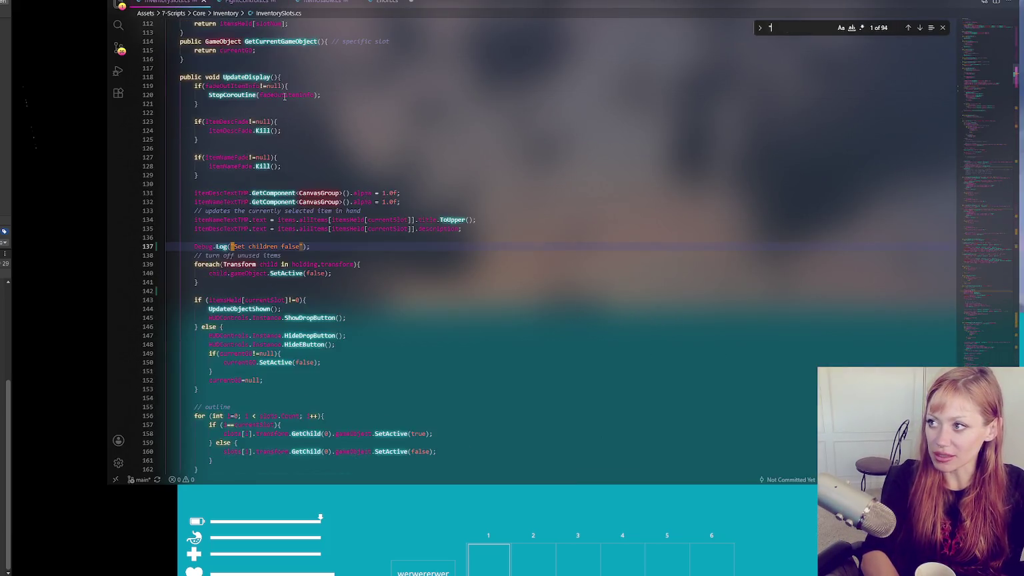
text(holding")
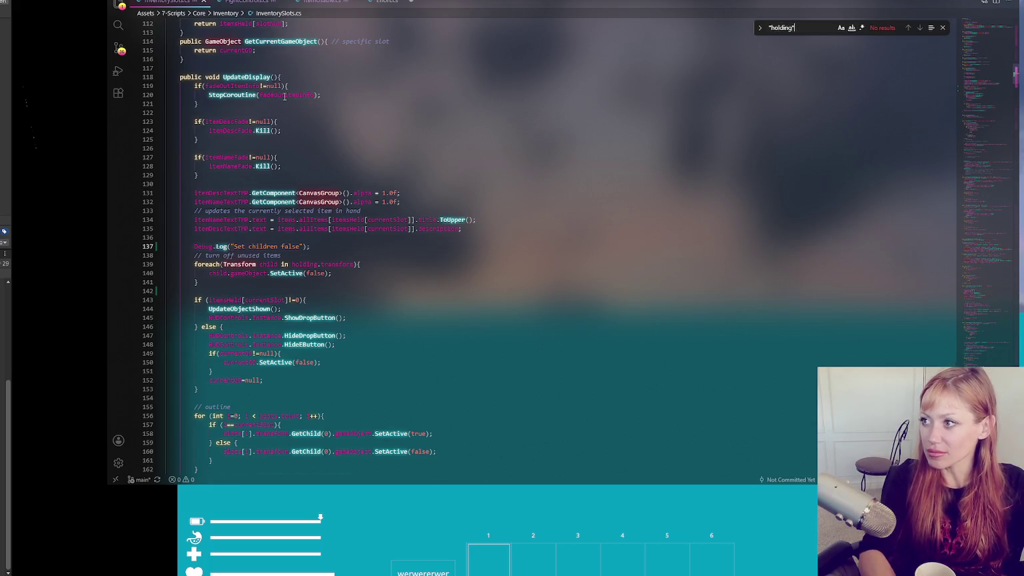
click(244, 2)
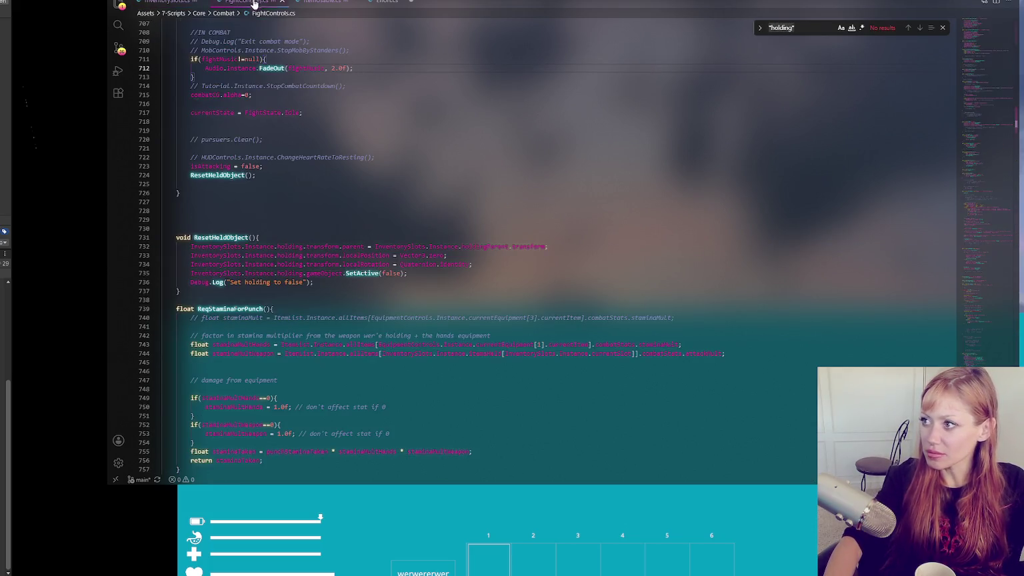
click(311, 2)
click(392, 2)
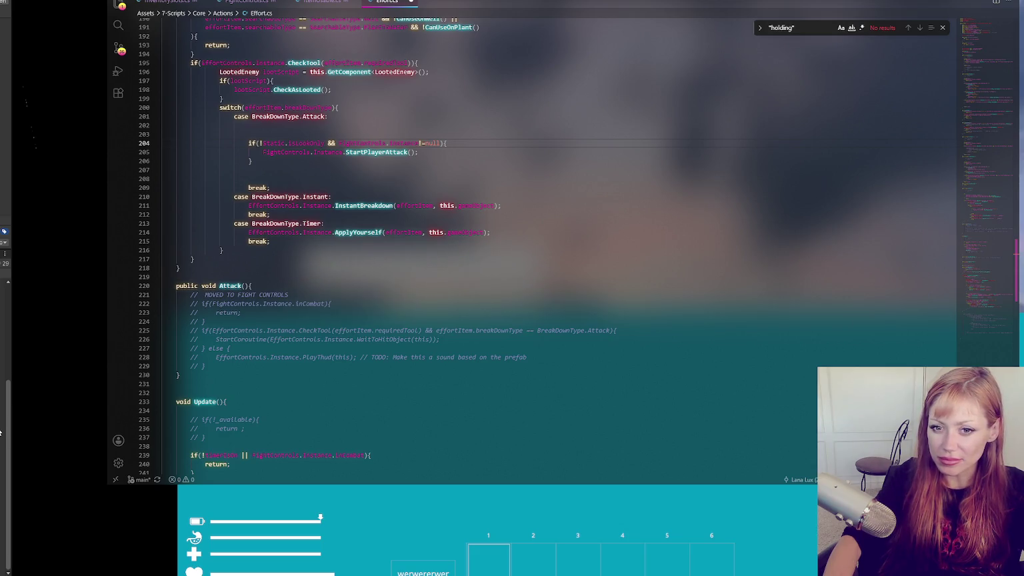
- In Unity, widen the Project panel to show asset icons and start the game in DEV MODE
key(alt+Tab)
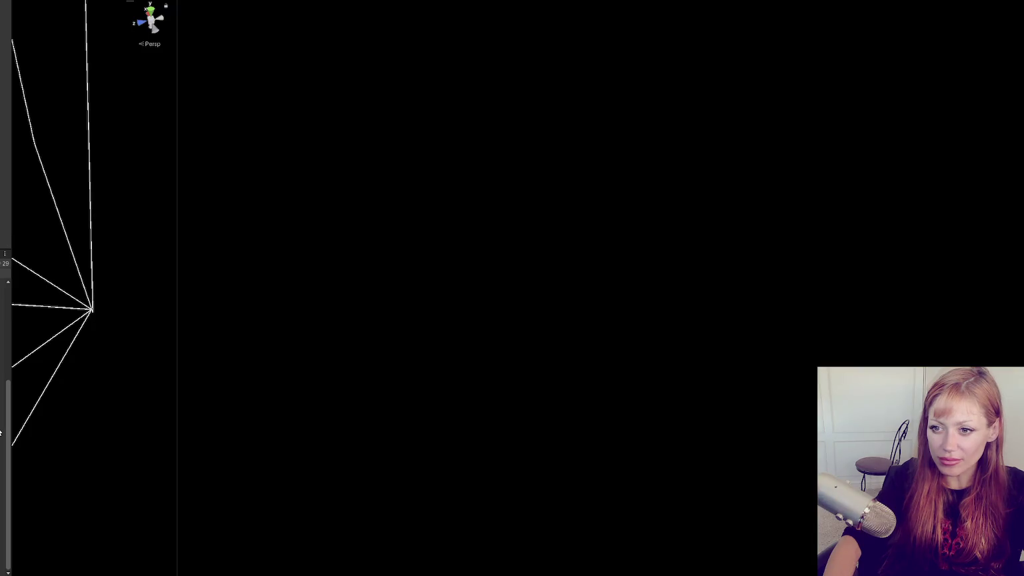
drag(11, 180, 65, 183)
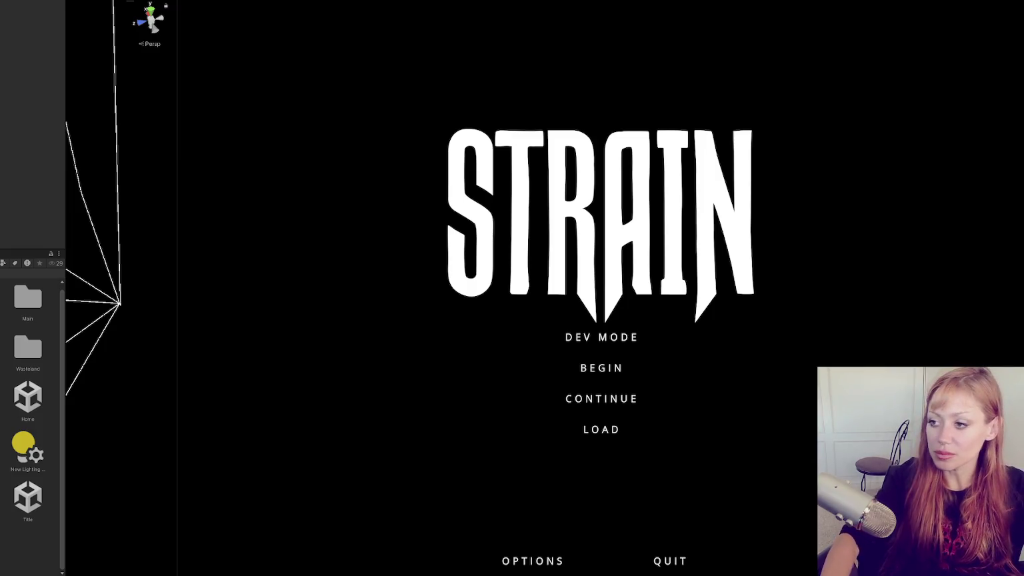
click(631, 338)
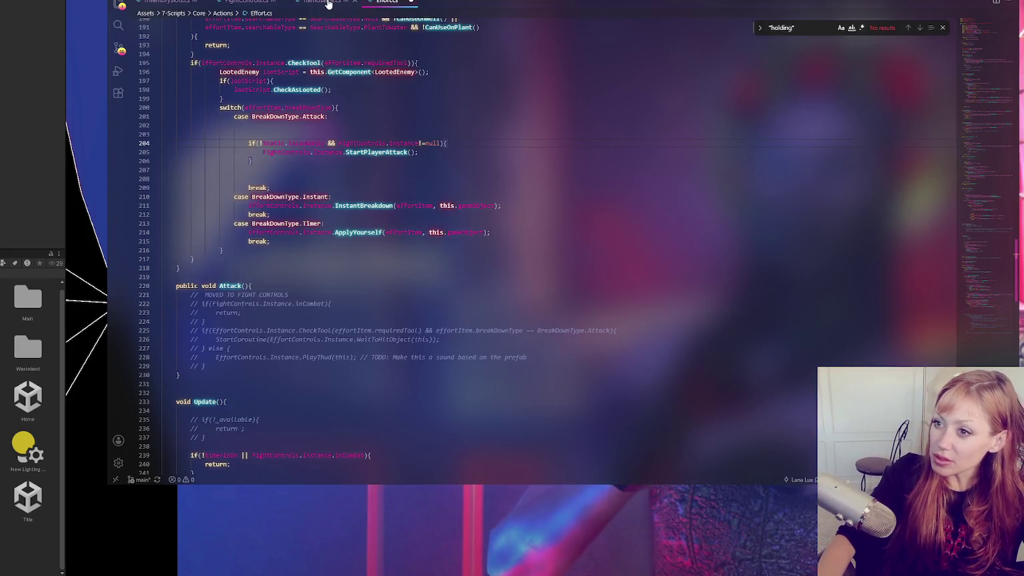
- Search the scripts for 'layer', checking ItemUsable.cs and Effort.cs before returning to FightControls.cs
click(326, 3)
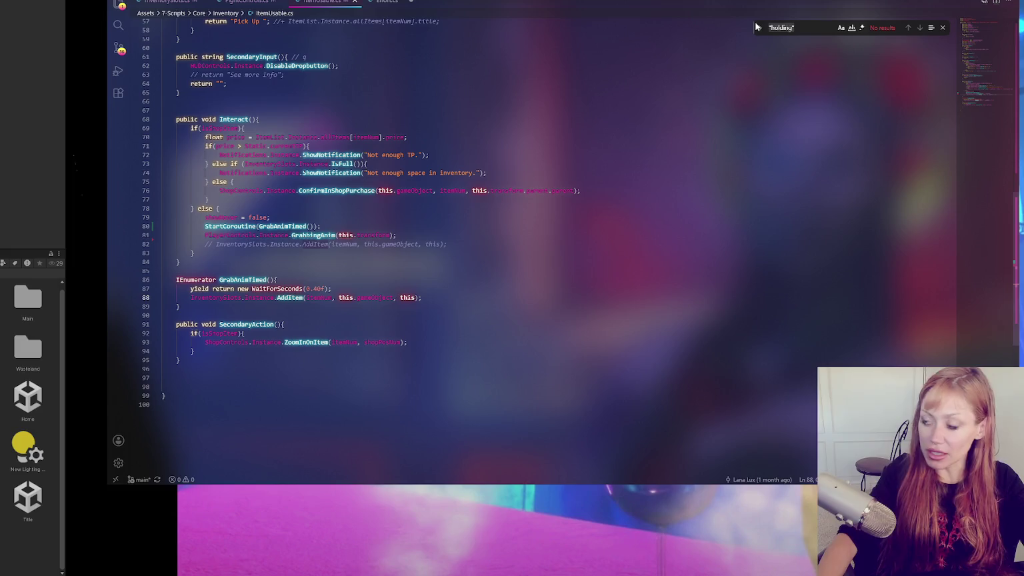
text(layer)
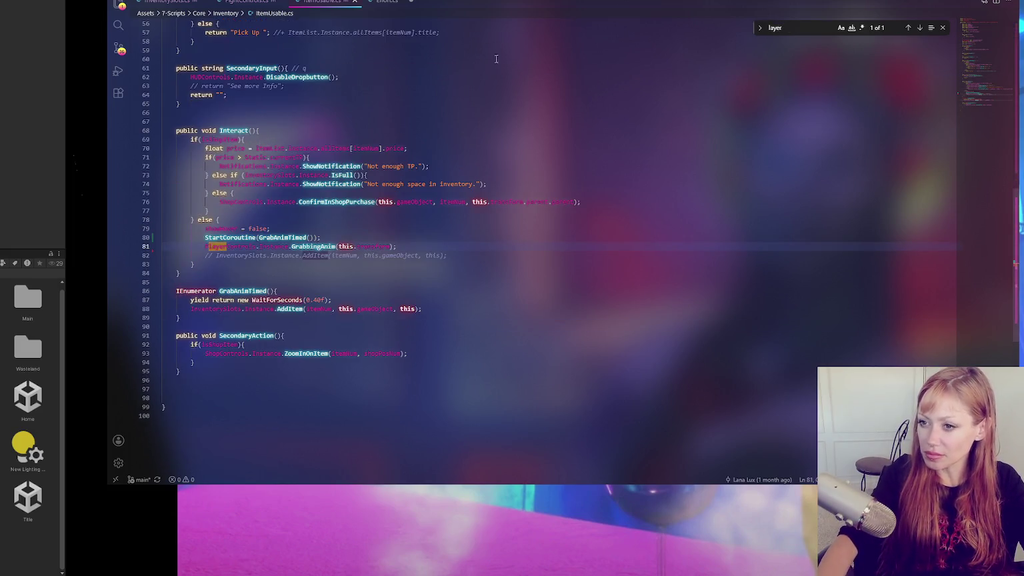
click(374, 4)
click(916, 28)
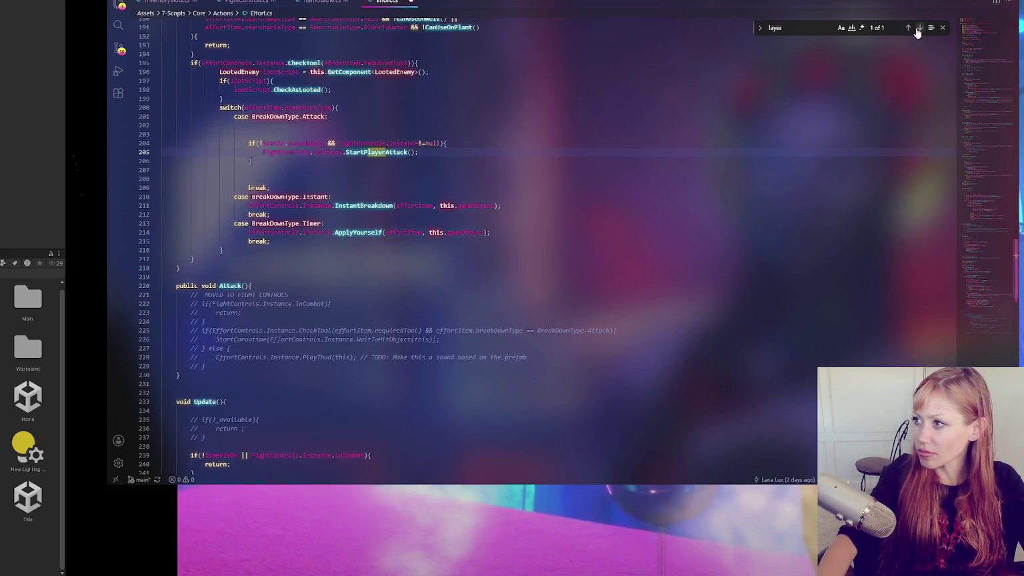
key(ctrl+Tab)
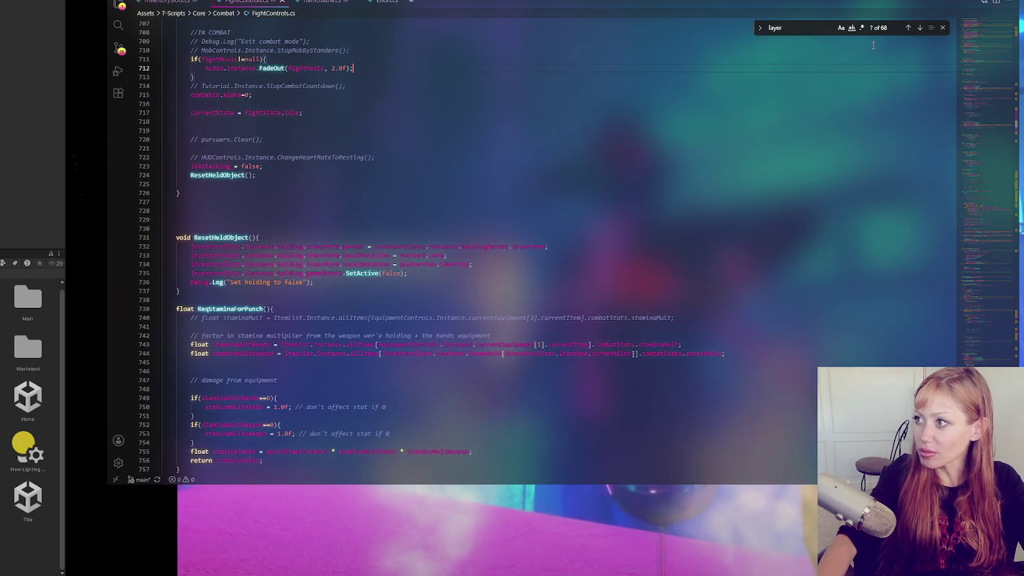
- Step through FightControls.cs 'layer' matches to line 196 in SetWeaponHeld and place the caret there
click(920, 28)
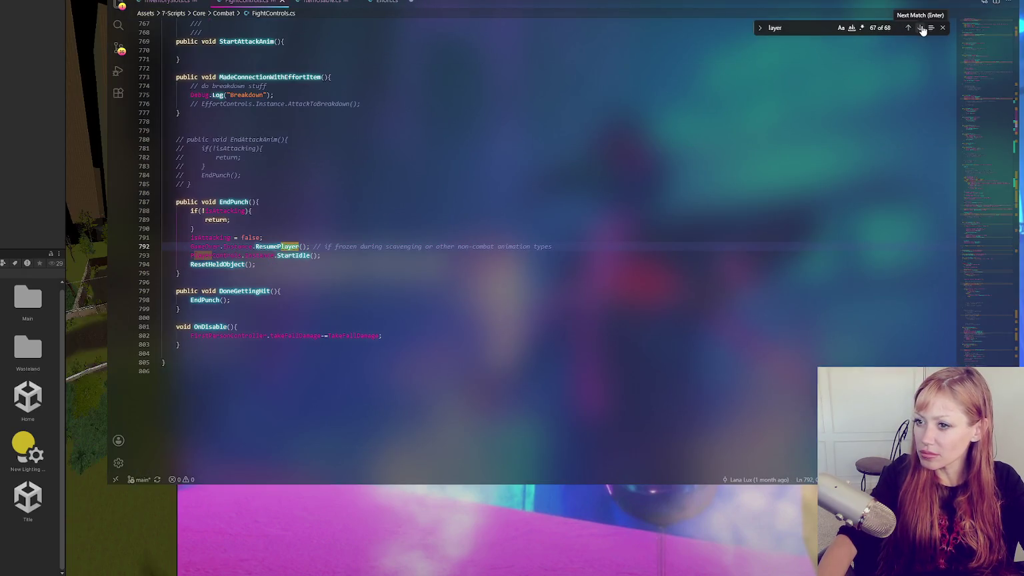
click(921, 28)
click(920, 28)
click(921, 28)
click(920, 28)
click(921, 28)
click(344, 252)
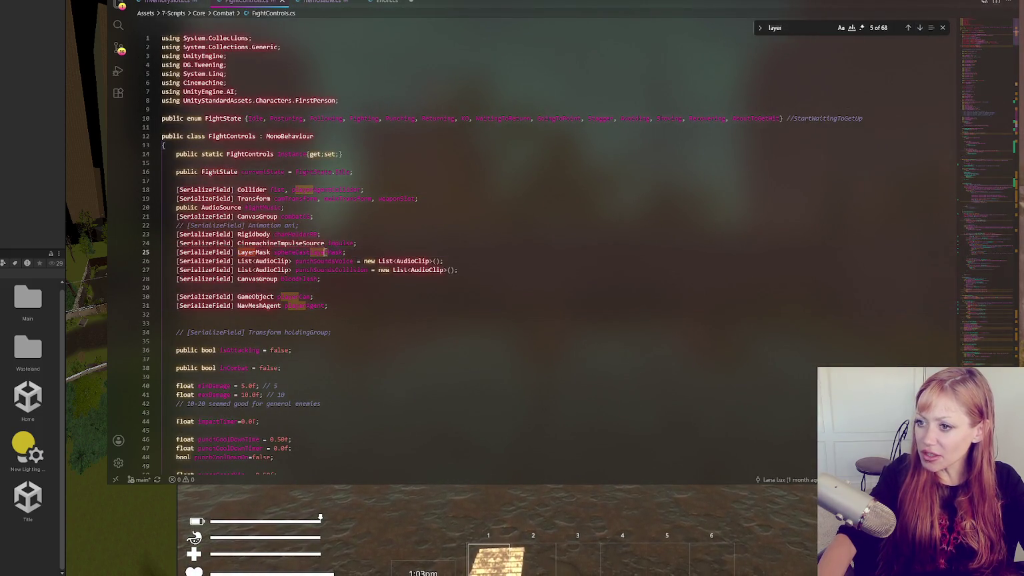
click(920, 28)
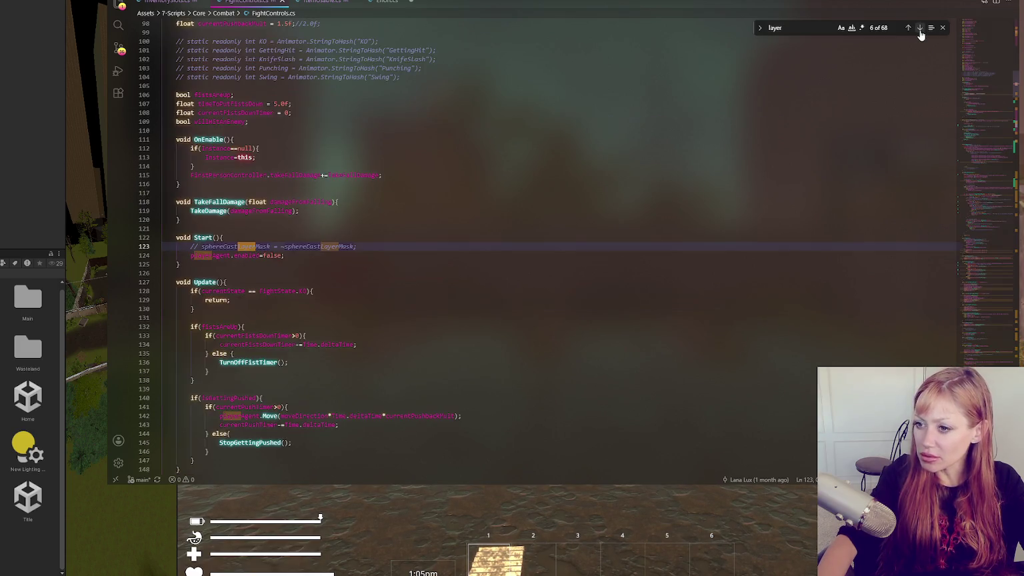
click(921, 28)
click(921, 28)
click(920, 28)
click(920, 29)
click(920, 29)
click(920, 29)
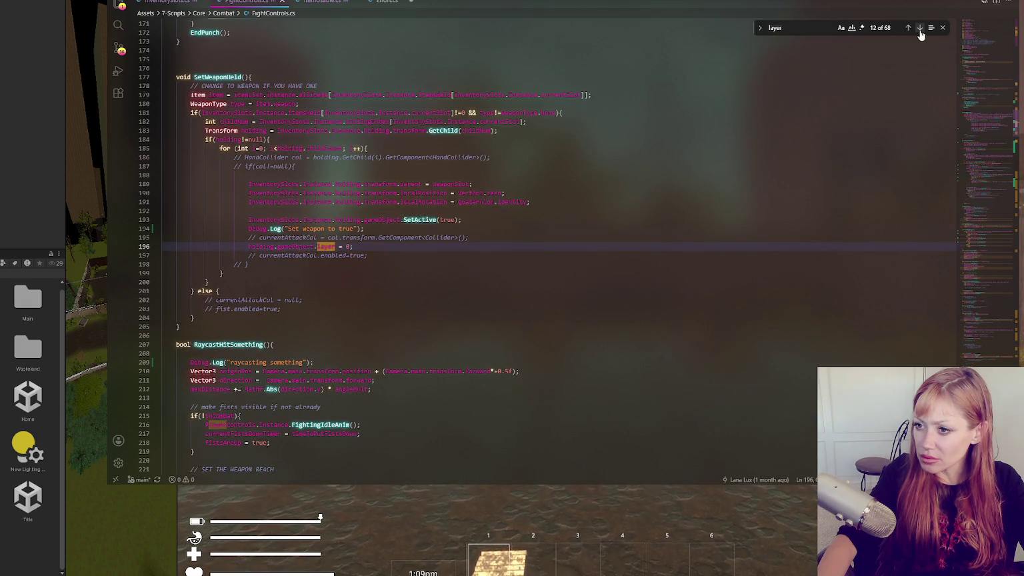
click(353, 246)
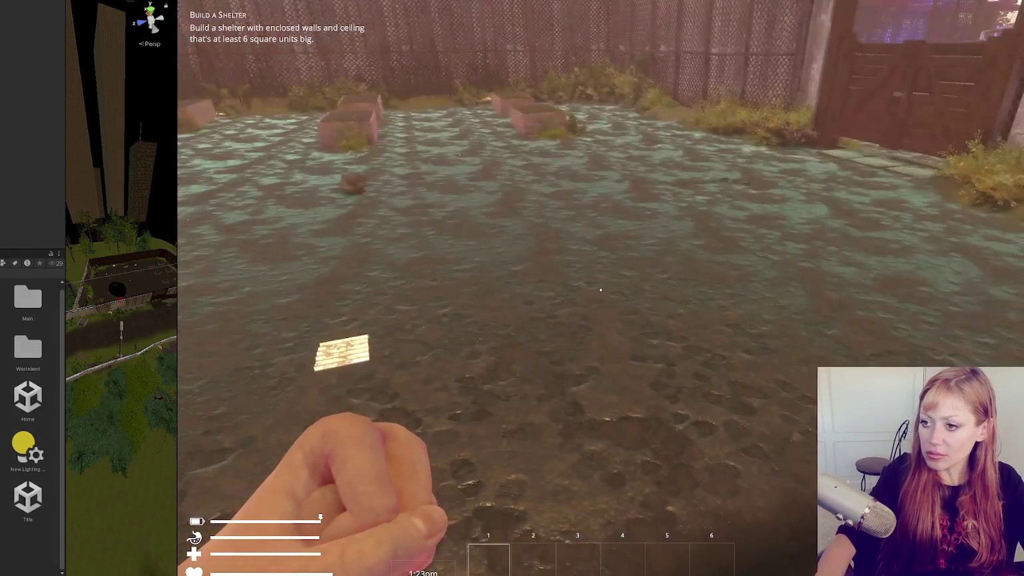
- Spawn a stone axe with the pause-menu debug command and pick it up
key(Escape)
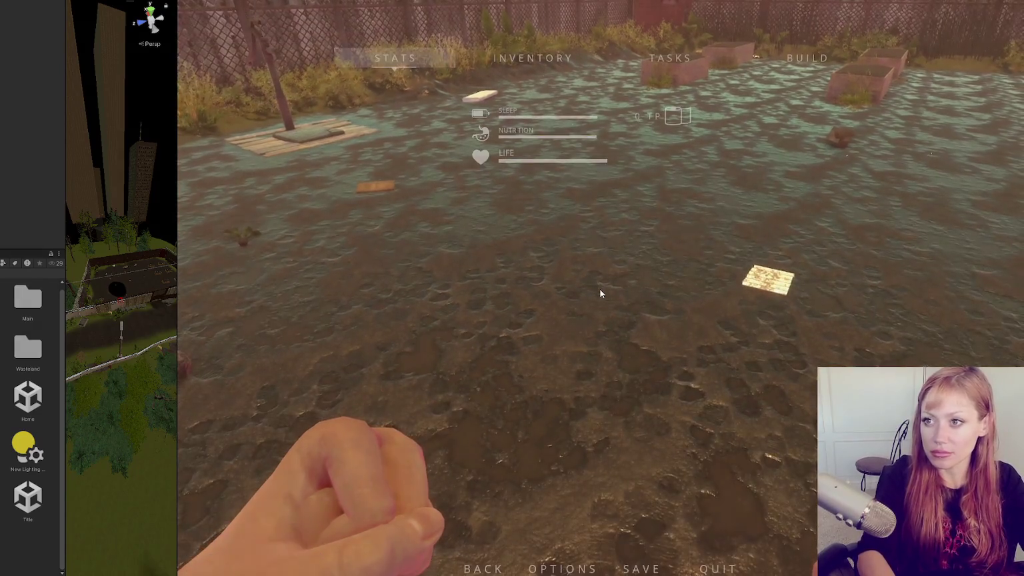
text(some radish)
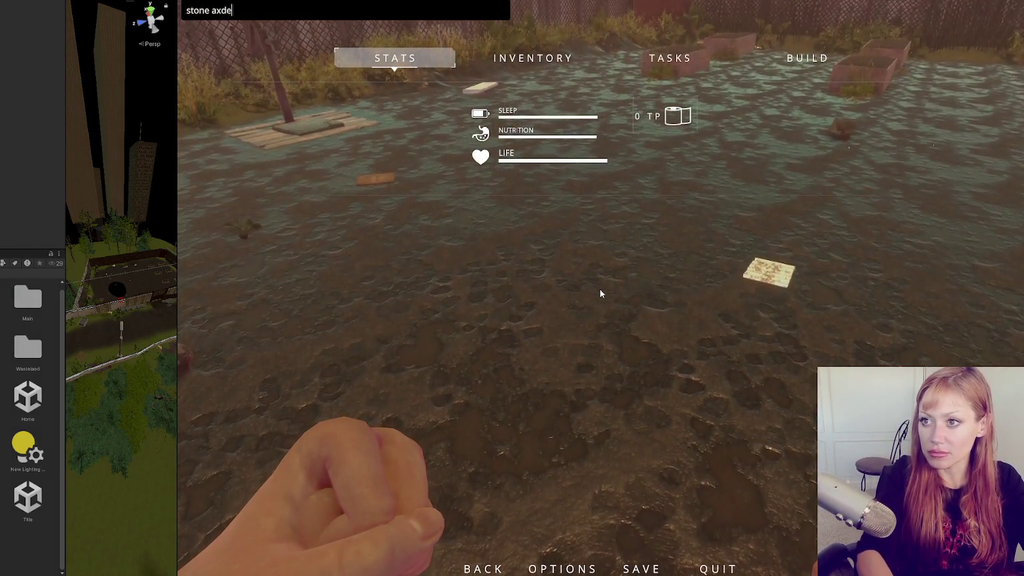
key(Return)
key(Escape)
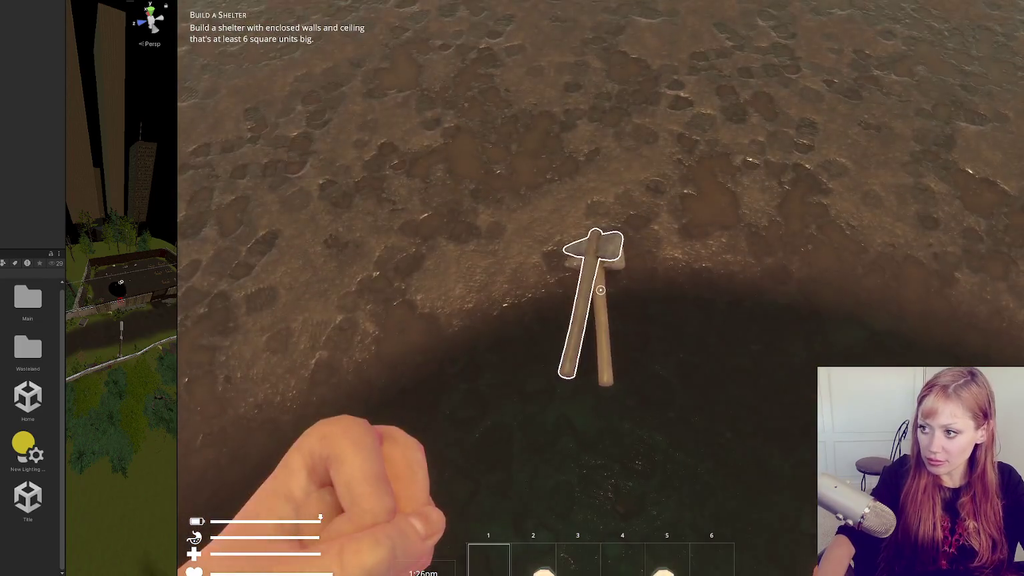
click(600, 290)
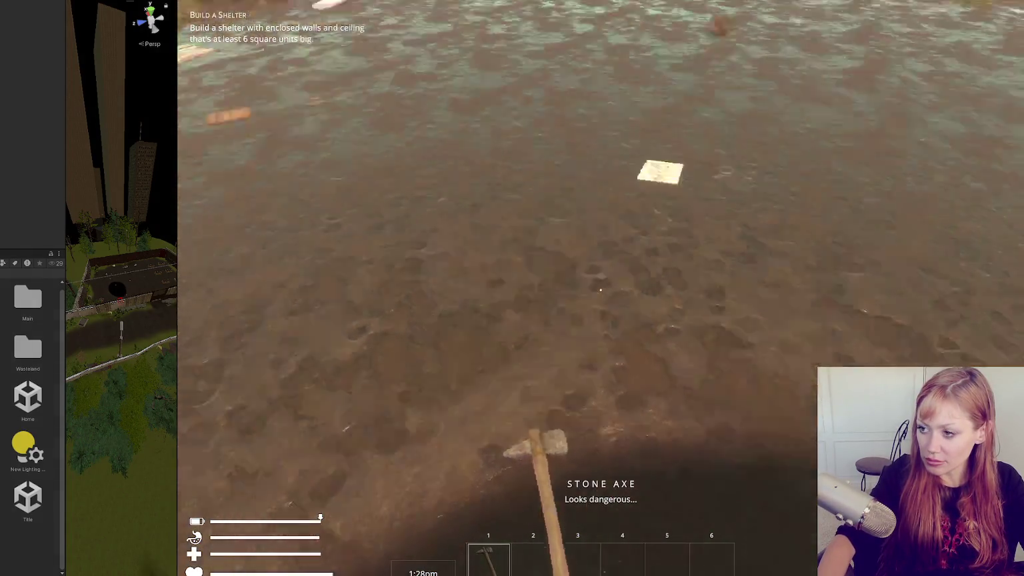
- Attack with the held stone axe, comparing against the FightControls.cs code
key(alt+Tab)
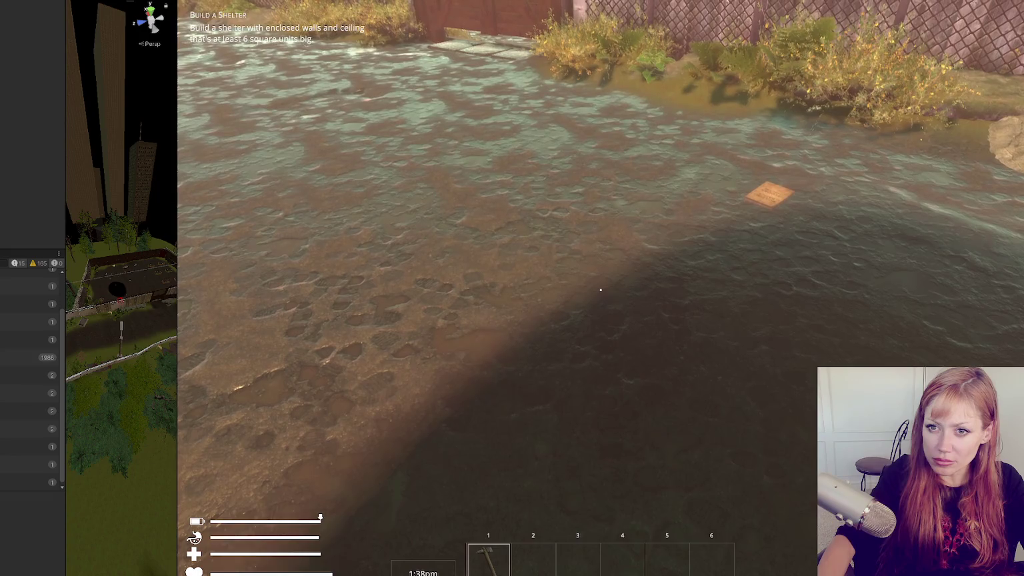
click(600, 290)
key(Escape)
key(Escape)
key(alt+Tab)
key(alt+Tab)
click(600, 290)
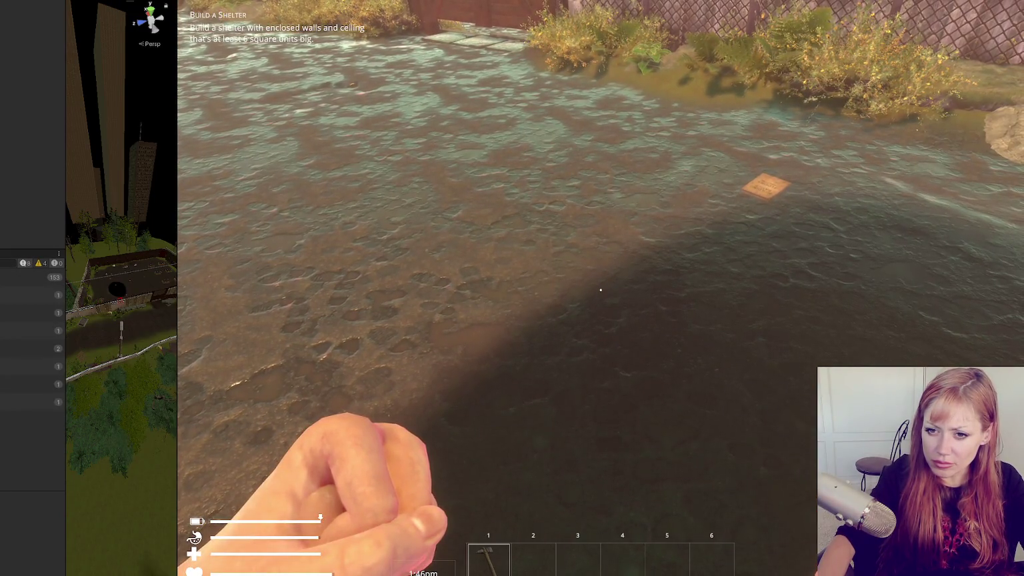
key(Escape)
- Check a console log's source line, attack again, stop the game, and open Stamina.cs's logged line
double_click(1, 348)
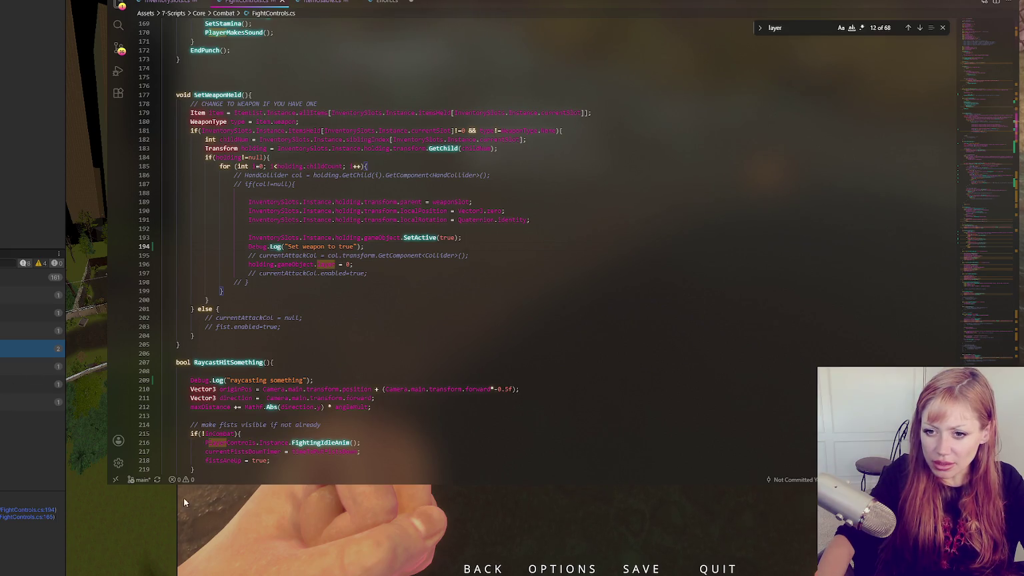
click(241, 505)
key(Escape)
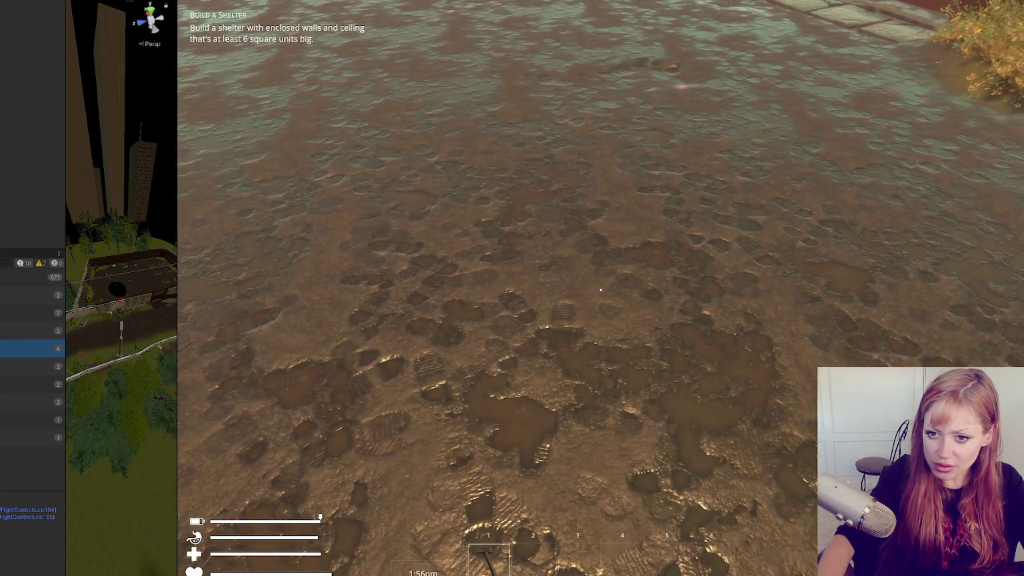
click(600, 289)
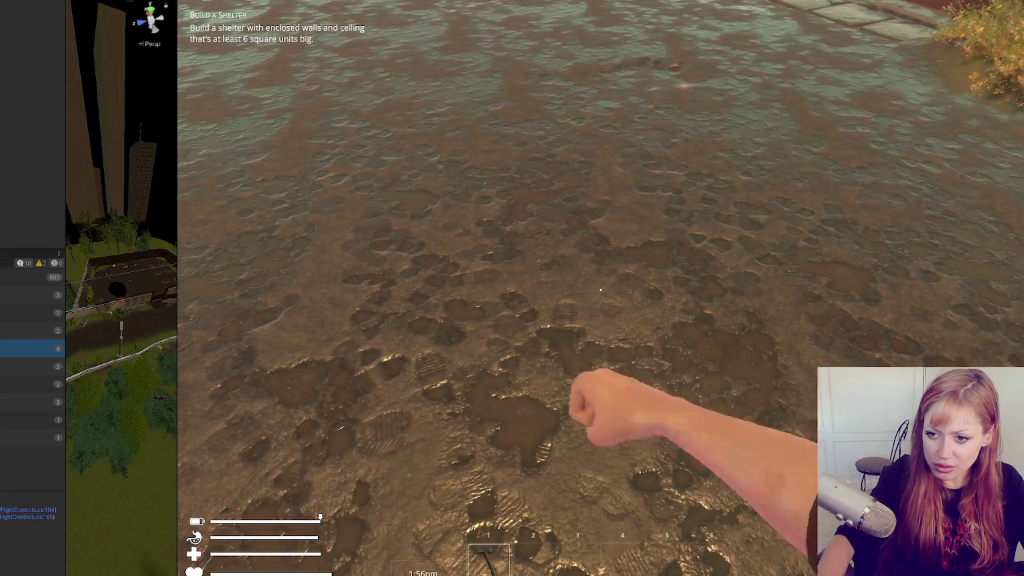
key(Escape)
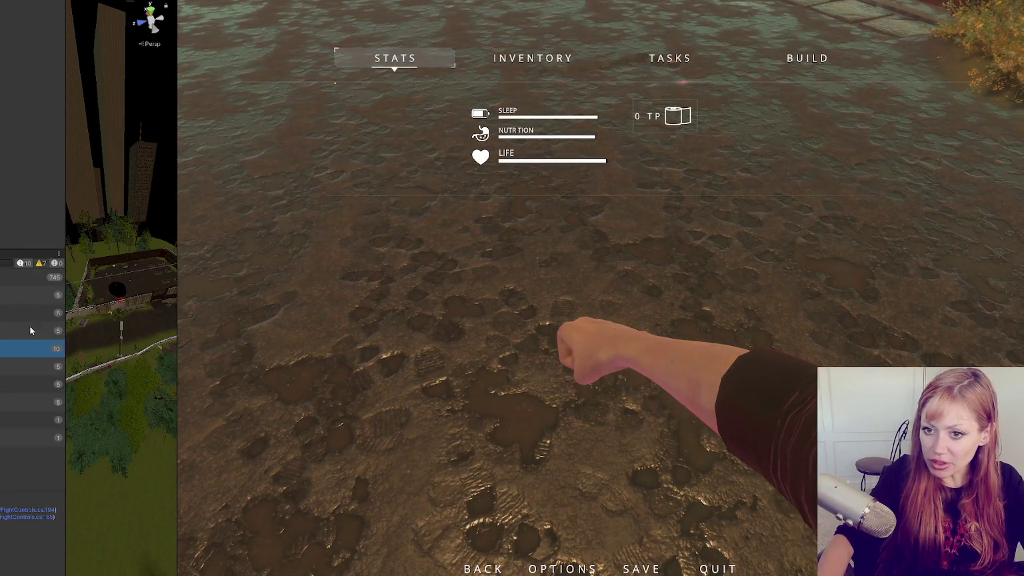
key(ctrl+p)
double_click(33, 277)
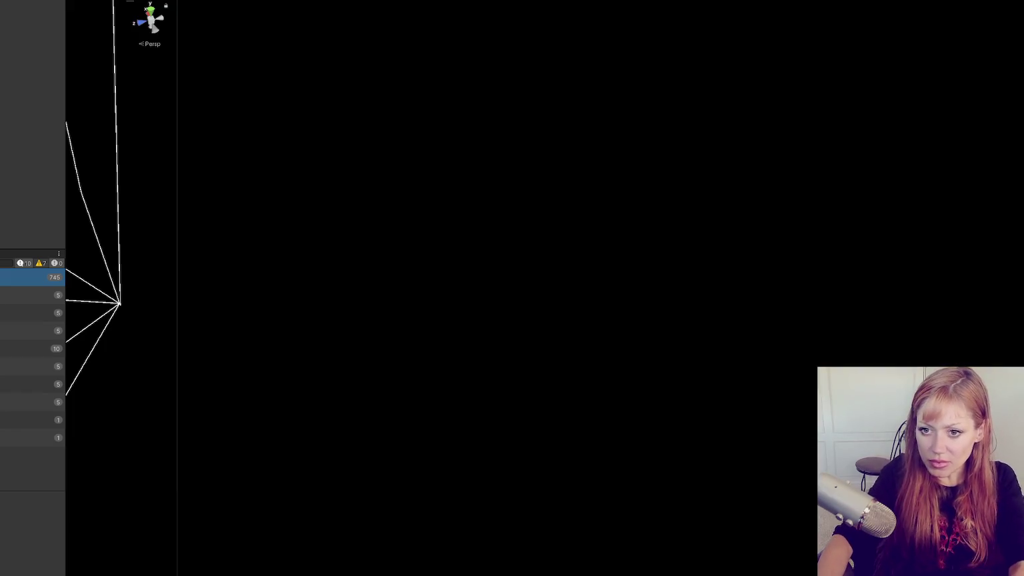
- Delete the leftover debug line near line 156 and the Debug.Log("2") line
key(alt+Tab)
double_click(33, 294)
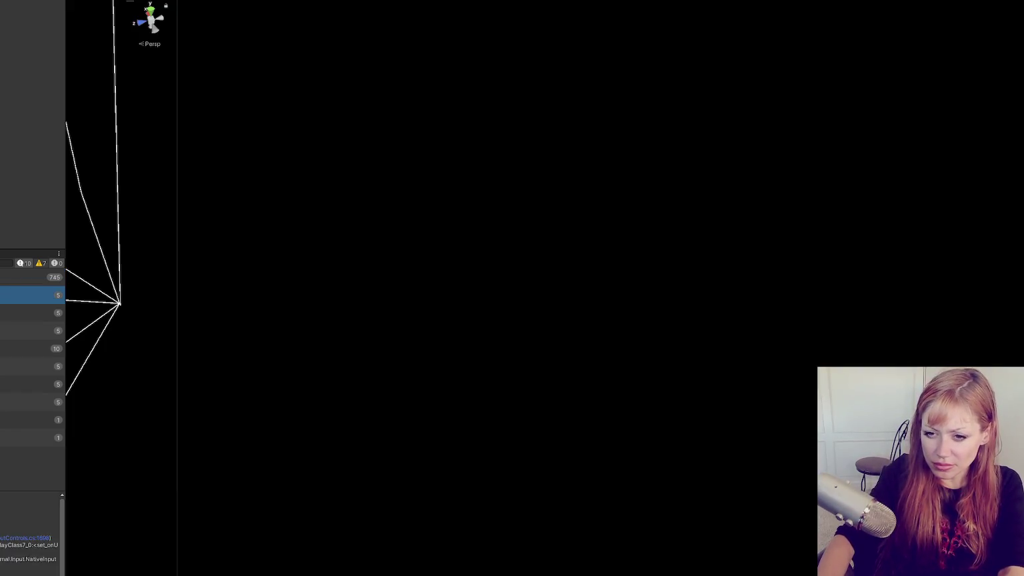
triple_click(310, 236)
key(BackSpace)
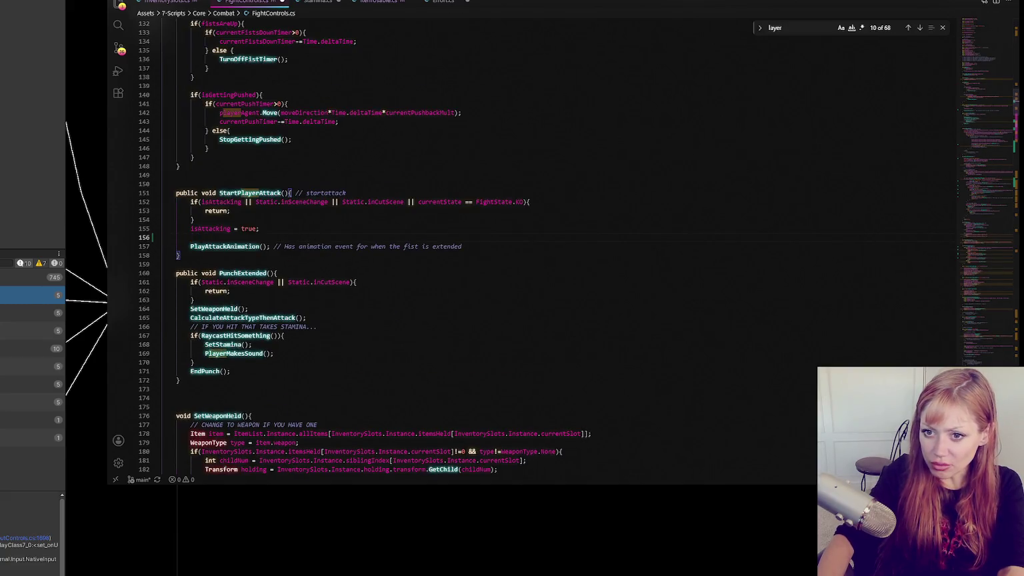
double_click(34, 313)
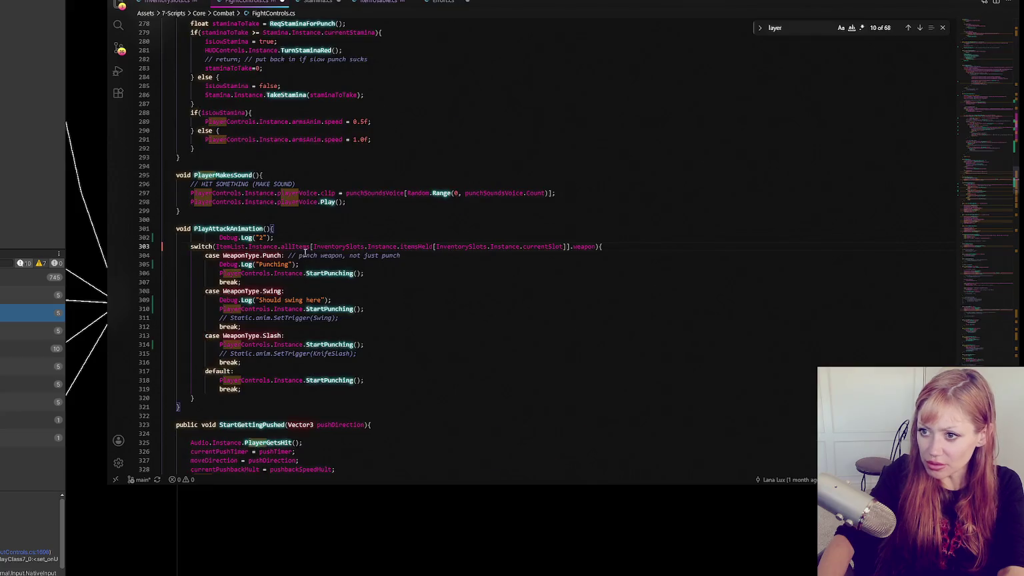
triple_click(306, 238)
key(BackSpace)
- Remove the Swing-case and Punching Debug.Log lines
double_click(33, 330)
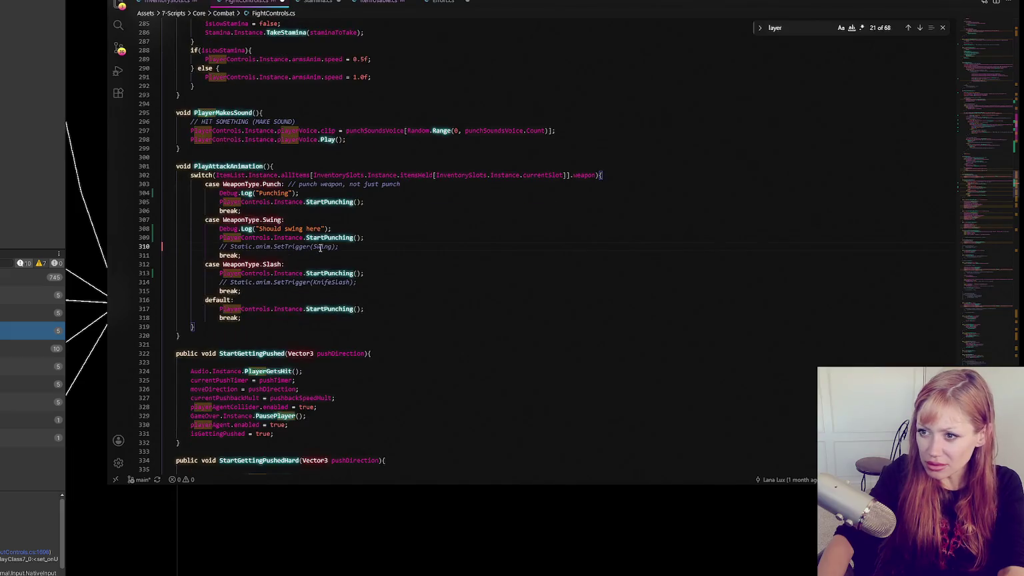
triple_click(360, 228)
key(BackSpace)
click(352, 191)
key(shift+Home)
key(shift+Home)
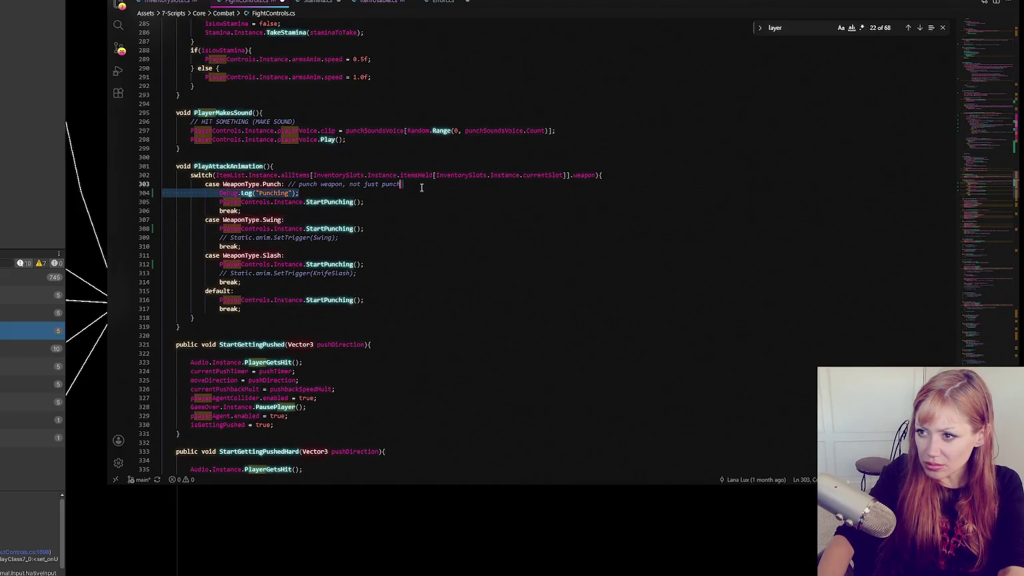
key(BackSpace)
key(BackSpace)
- Delete the 'Set weapon to true' and 'raycasting something' log lines
double_click(33, 349)
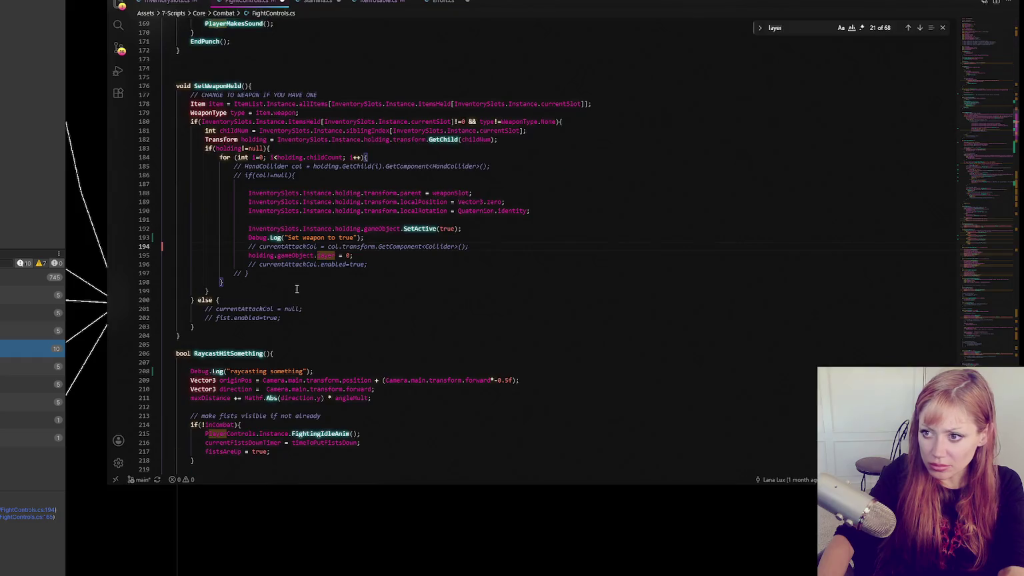
triple_click(461, 236)
key(BackSpace)
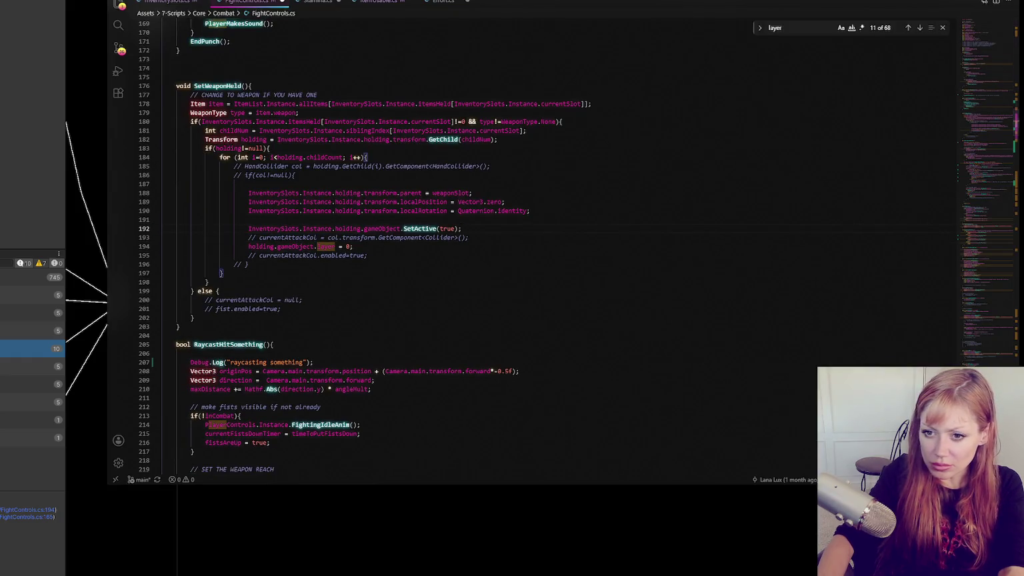
double_click(33, 366)
triple_click(403, 228)
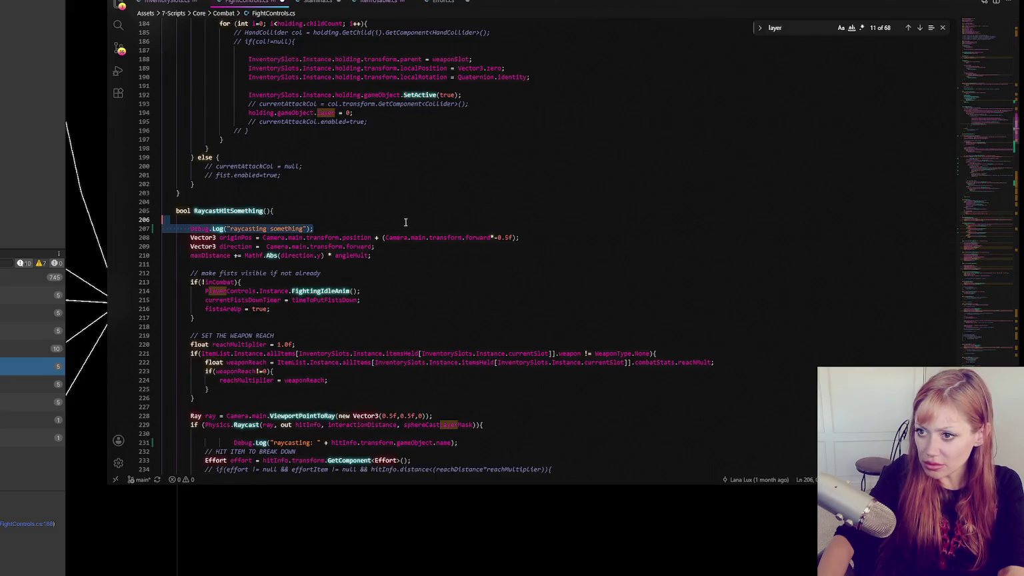
key(BackSpace)
- Remove the raycasting hit and 'Set holding to false' logs, plus InventorySlots.cs's 'Set children false' log
key(alt+Tab)
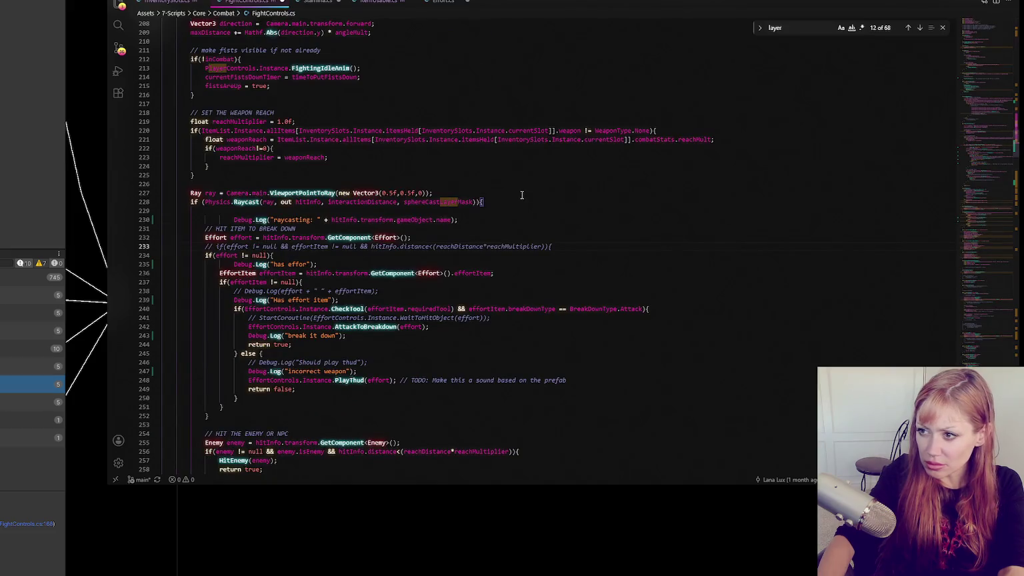
drag(502, 220, 503, 213)
key(BackSpace)
key(alt+Tab)
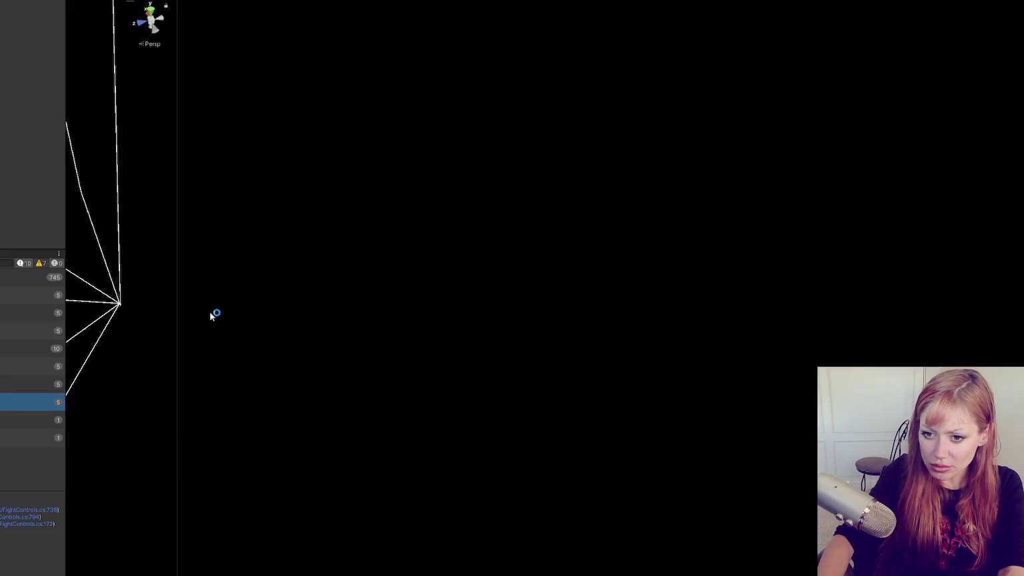
drag(438, 189, 437, 177)
key(BackSpace)
double_click(34, 420)
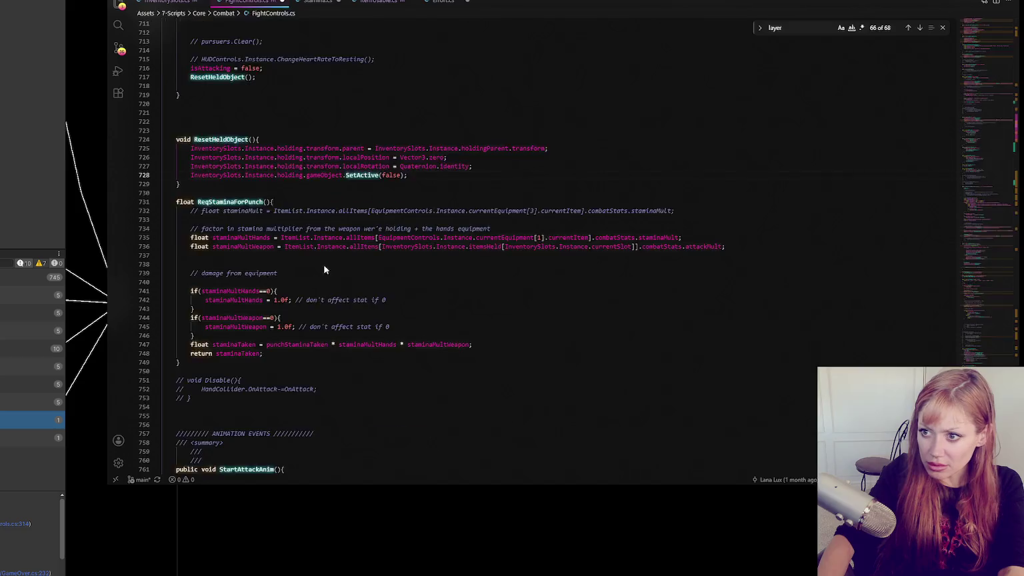
triple_click(340, 247)
key(BackSpace)
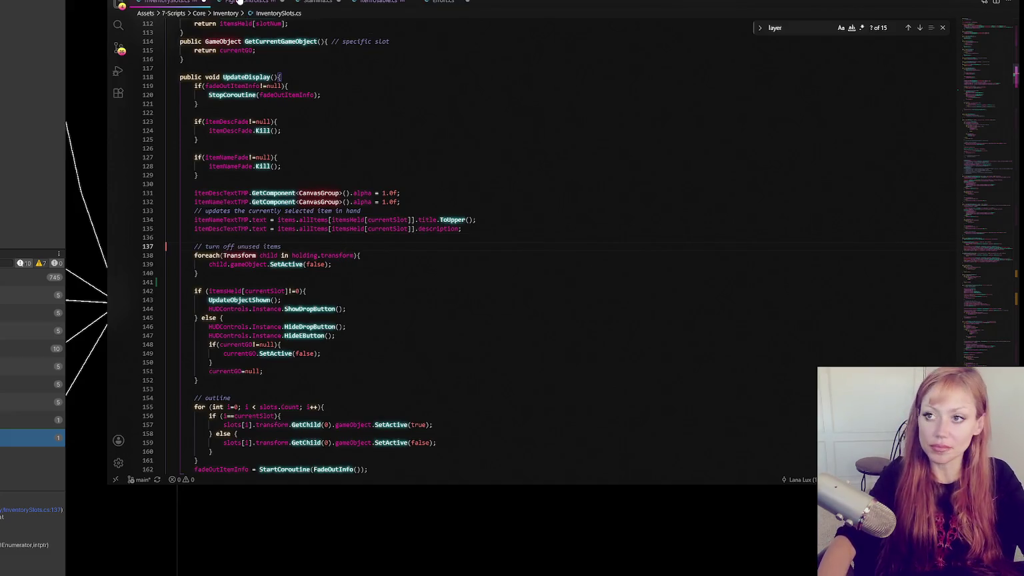
- Review the edited script tabs, let Unity recompile, and return to FightControls.cs
click(241, 2)
click(322, 2)
click(380, 2)
click(443, 2)
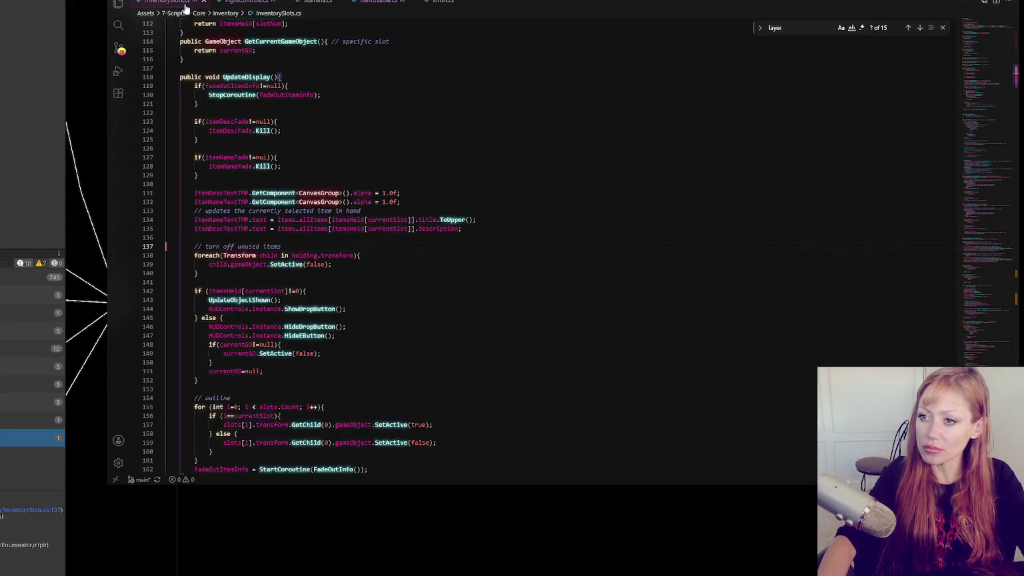
click(6, 142)
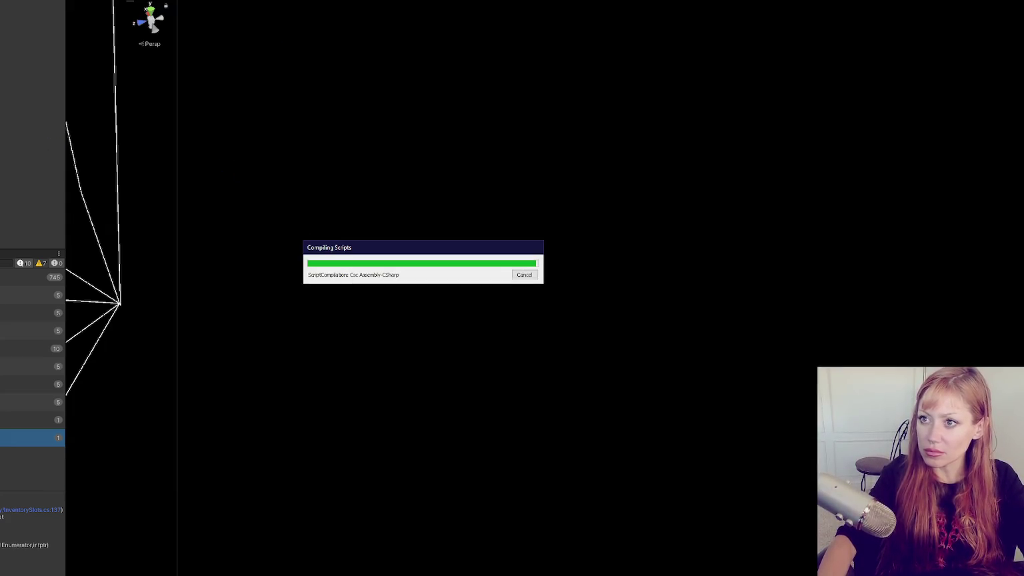
key(alt+Tab)
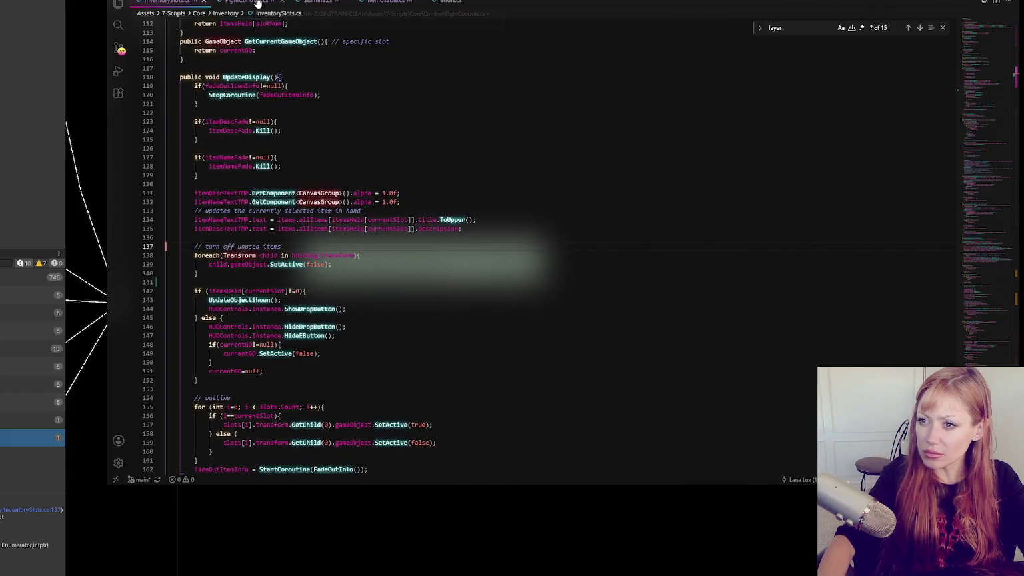
- Step through the 'layer' matches to reach the one inside SetWeaponHeld
click(917, 27)
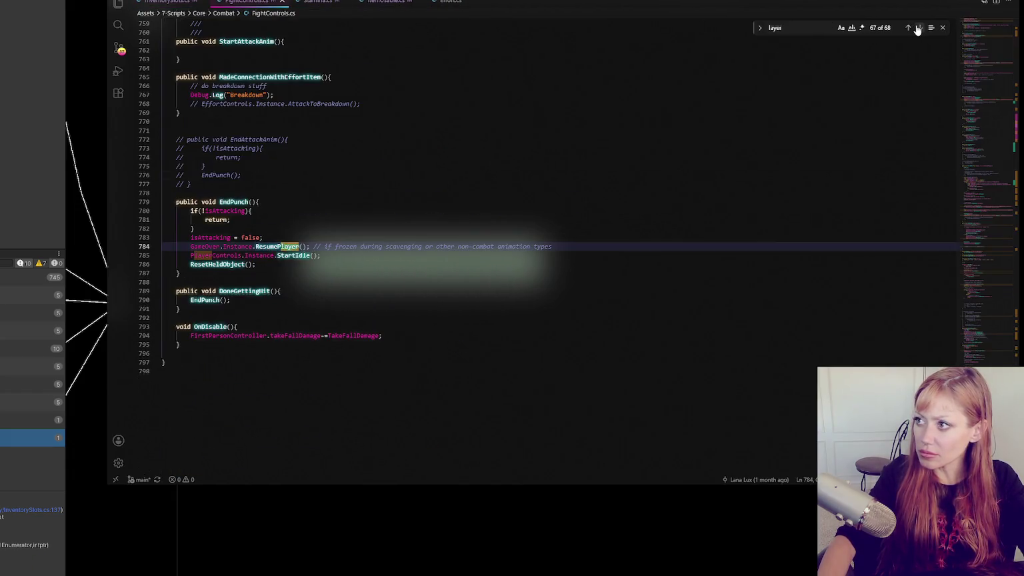
click(908, 28)
click(908, 30)
click(919, 28)
click(919, 28)
click(919, 28)
click(920, 28)
click(920, 28)
click(920, 28)
click(919, 28)
click(920, 28)
click(920, 28)
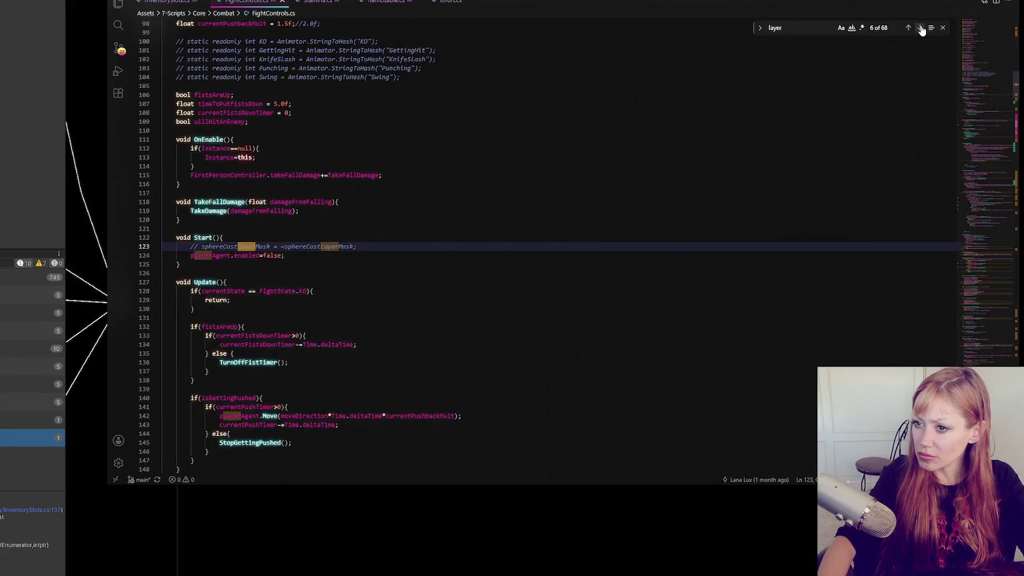
click(919, 28)
click(919, 28)
click(920, 28)
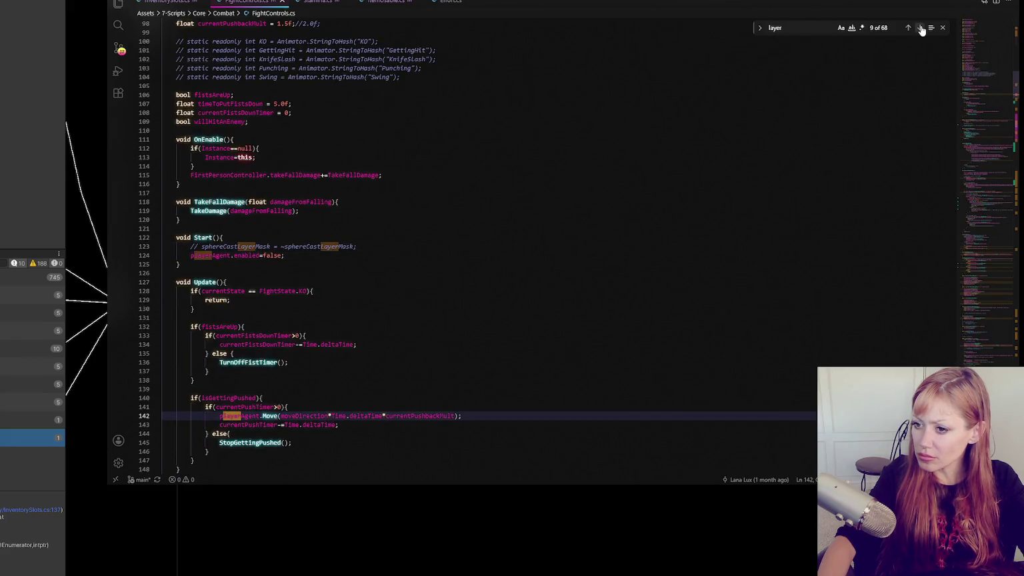
click(919, 28)
click(919, 28)
click(919, 28)
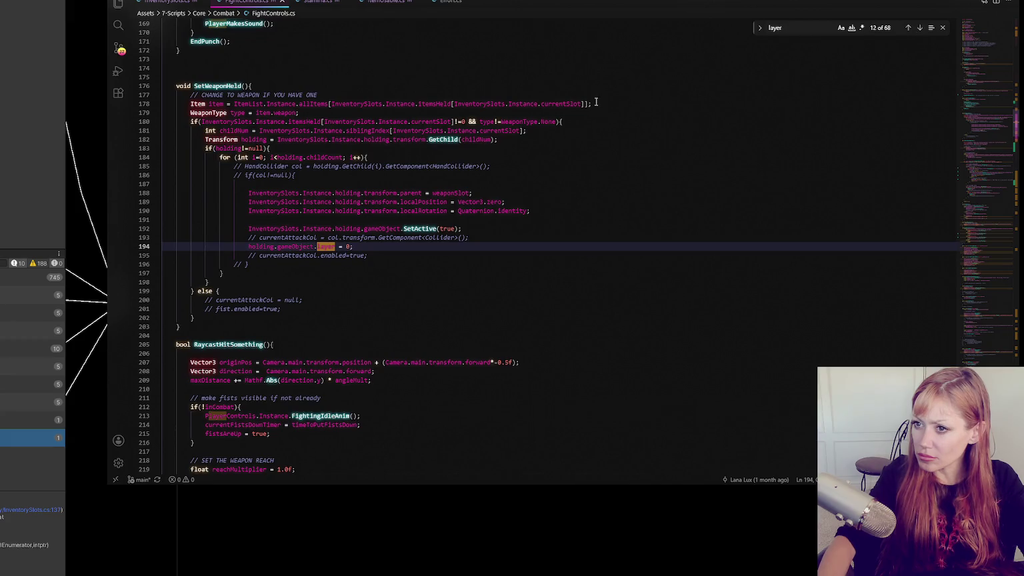
- Insert a blank line just inside SetWeaponHeld's opening brace
click(468, 229)
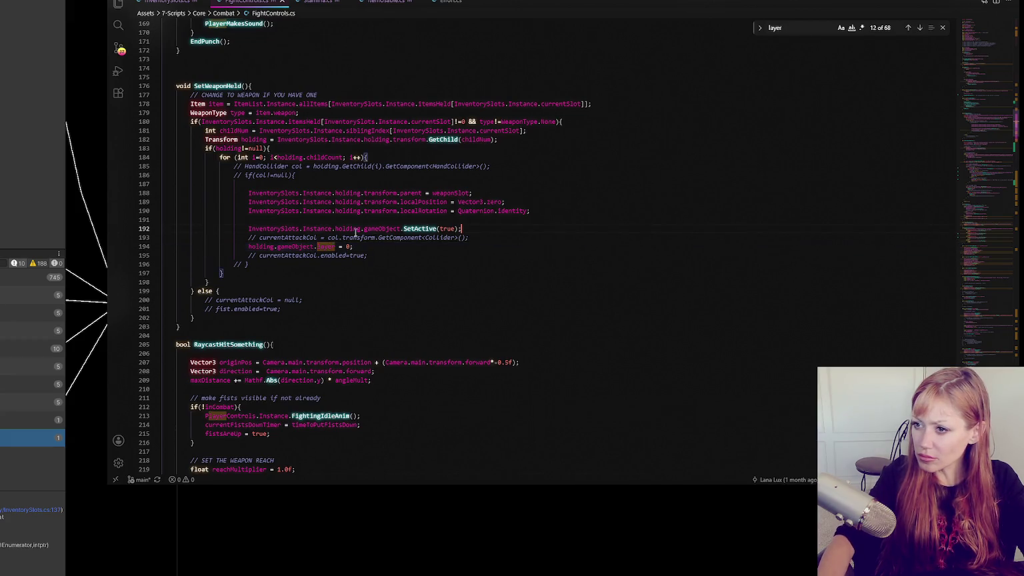
click(344, 86)
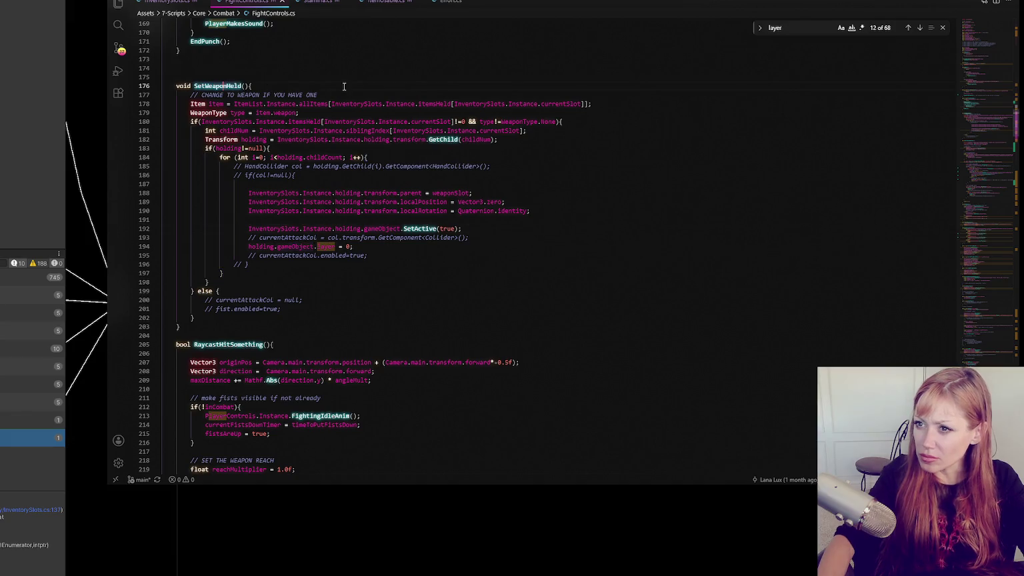
key(Return)
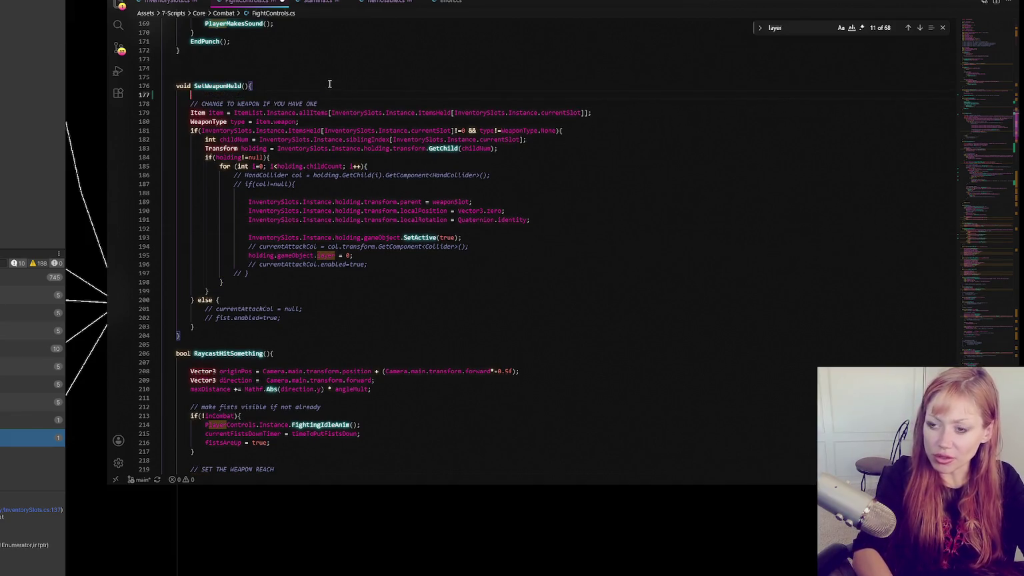
- Add Debug.Log("Set weapon"); to SetWeaponHeld and search the file for SetWeaponHeld calls
text(Debug.Log()
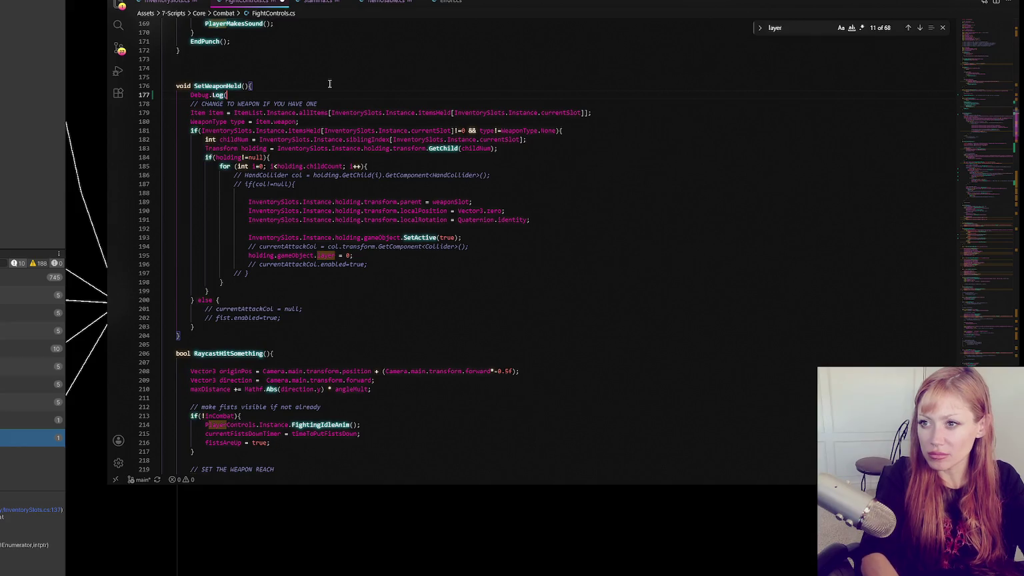
text("Set wea)
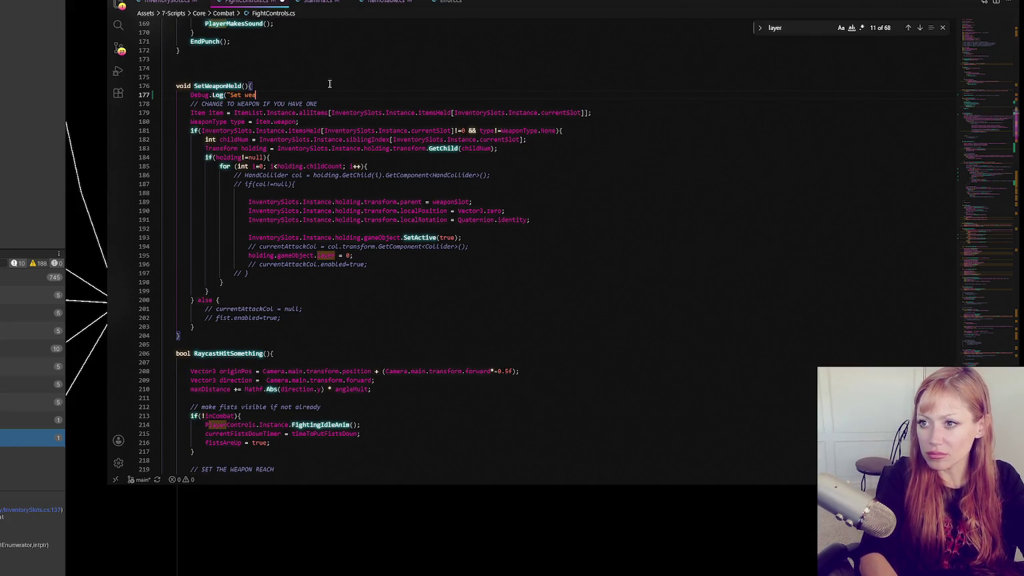
text(pon");)
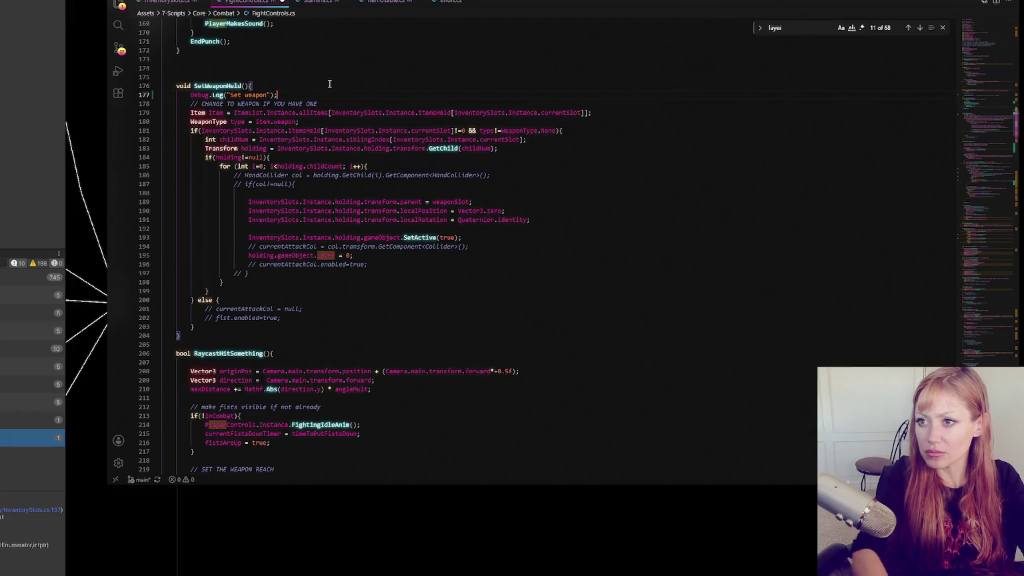
double_click(217, 85)
key(ctrl+f)
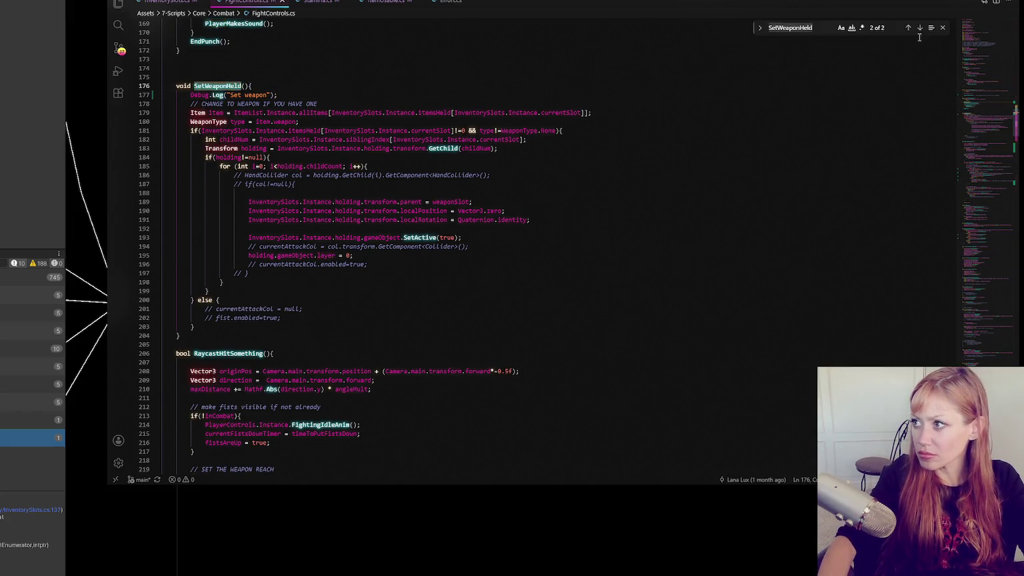
click(908, 28)
- Add Debug.Log("Punch extended"); at the top of PunchExtended and let Unity recompile
click(303, 212)
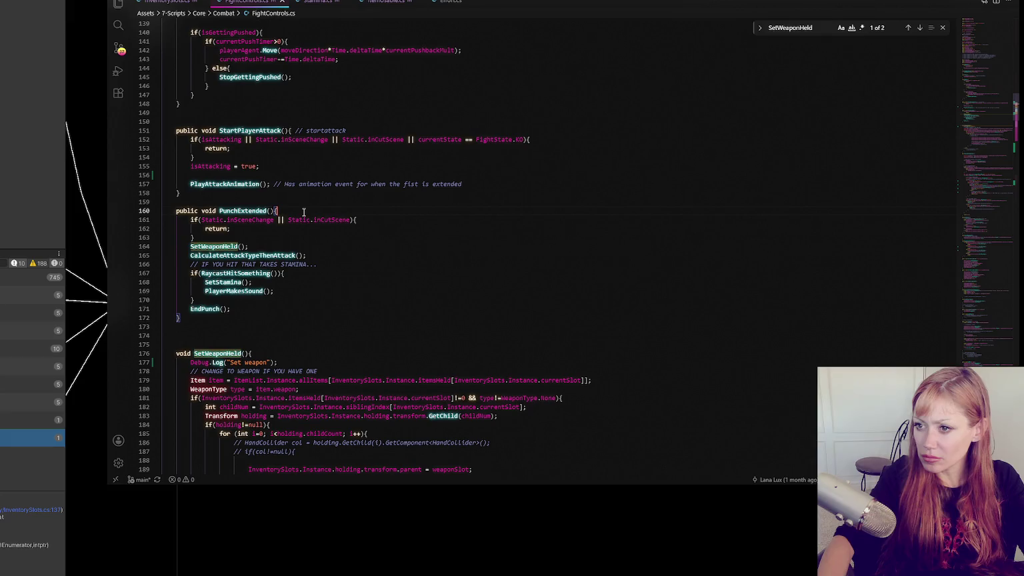
key(Return)
text(Debug.Log()
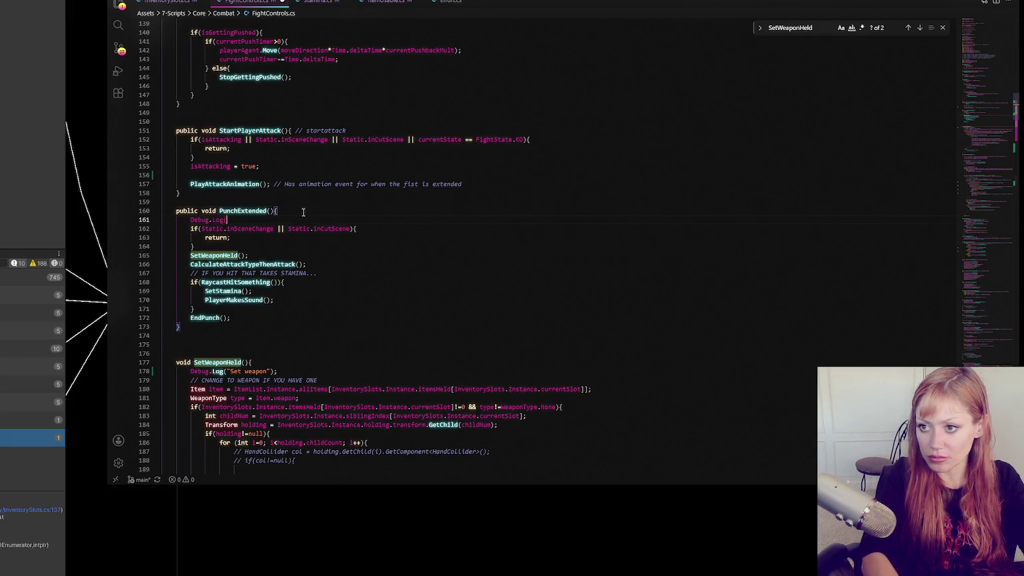
text("Punch extend)
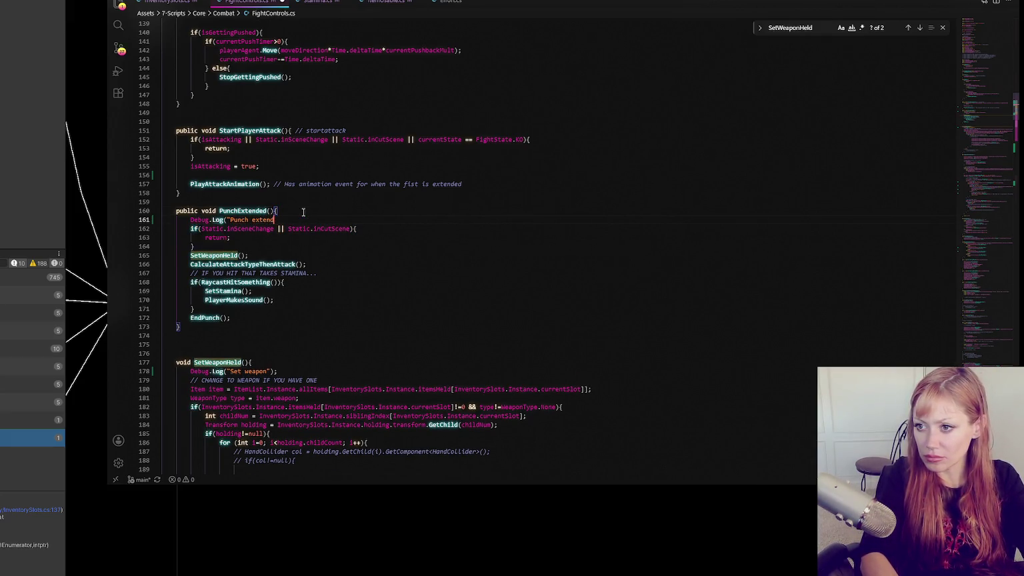
text(ed");)
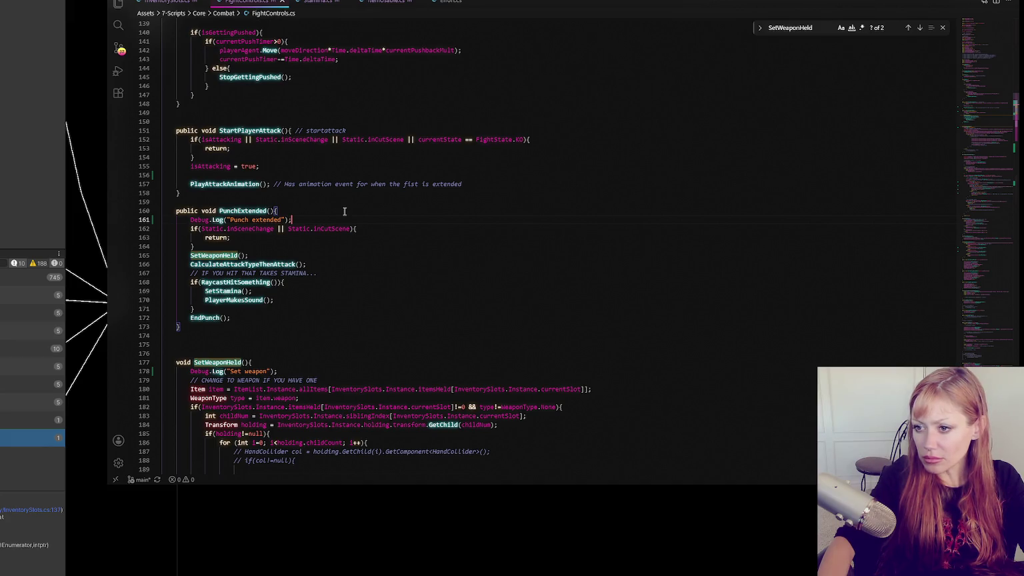
click(345, 211)
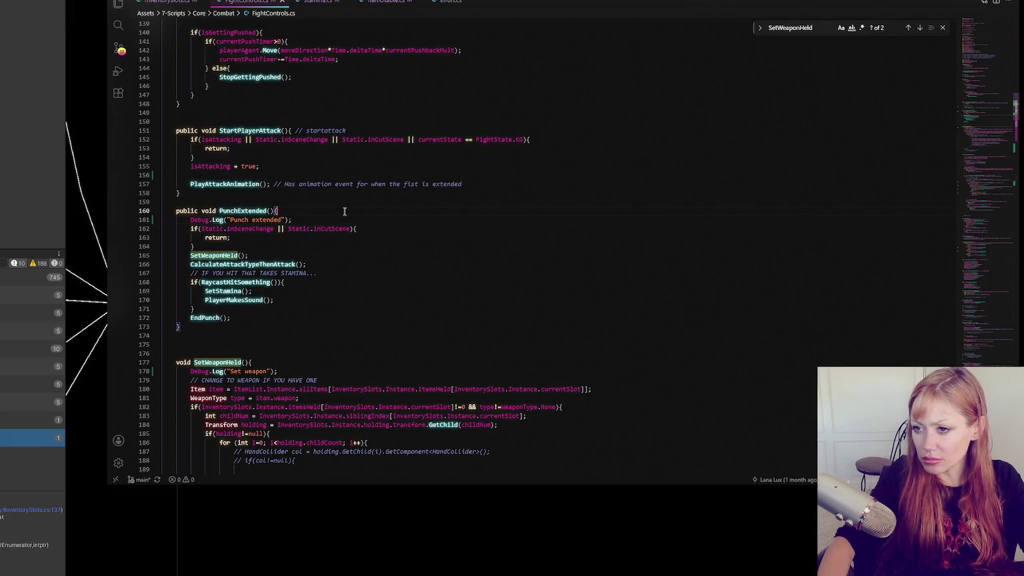
click(37, 126)
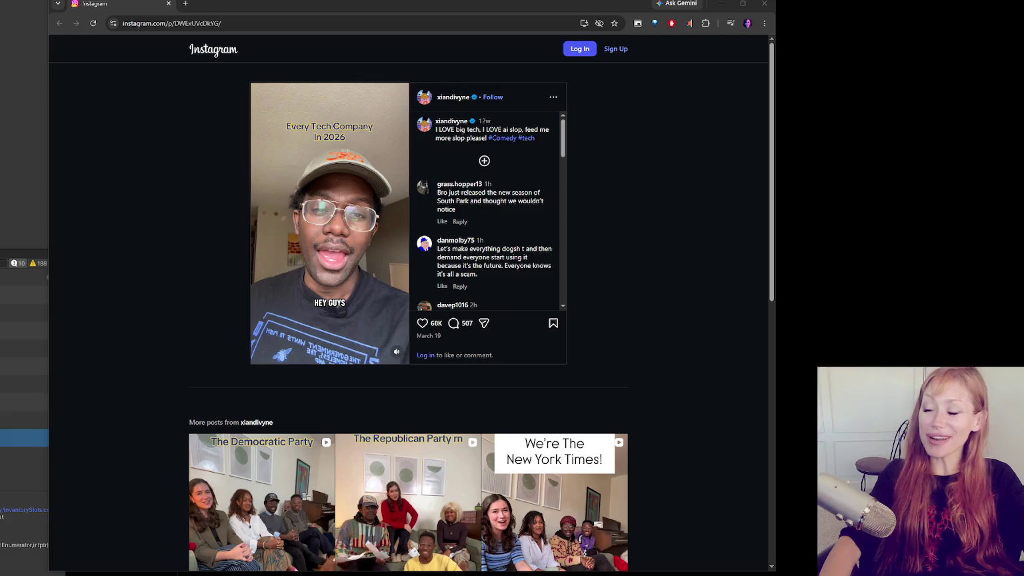
- Minimize the browser to bring back Unity's STRAIN title menu
key(super+Down)
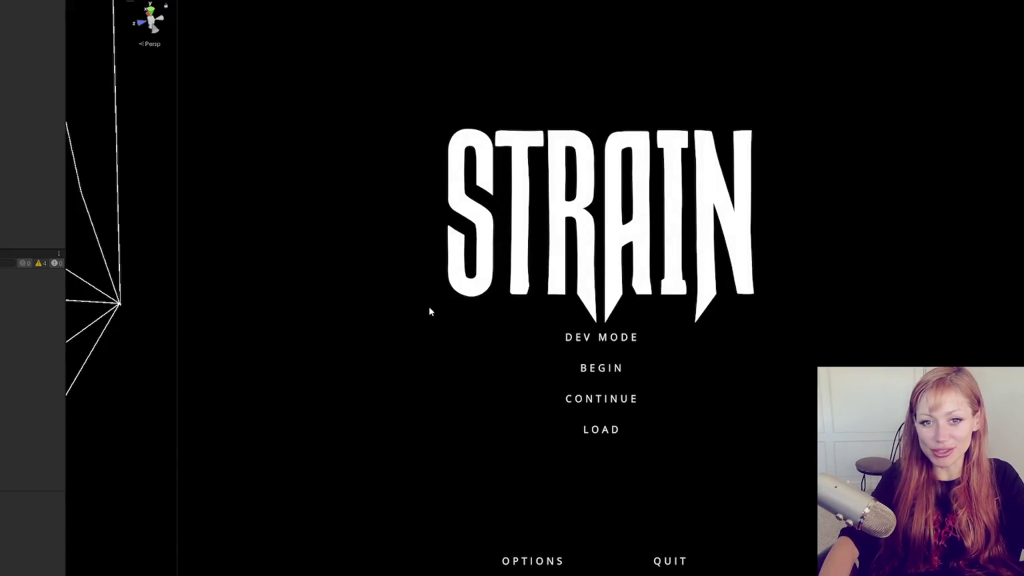
- Start DEV MODE, walk around the flooded fenced yard toward gate and crates, then pause
click(634, 338)
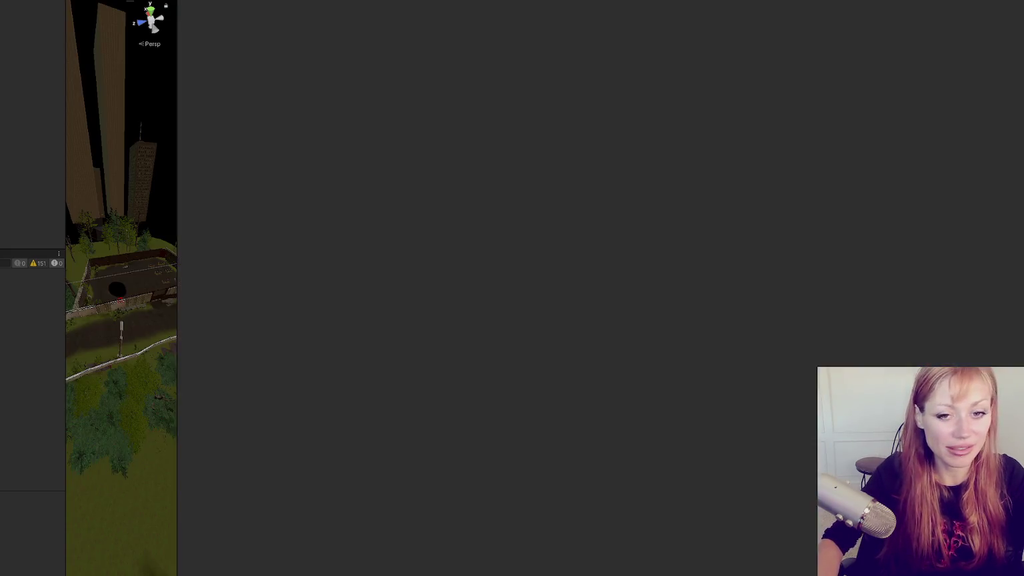
key(w)
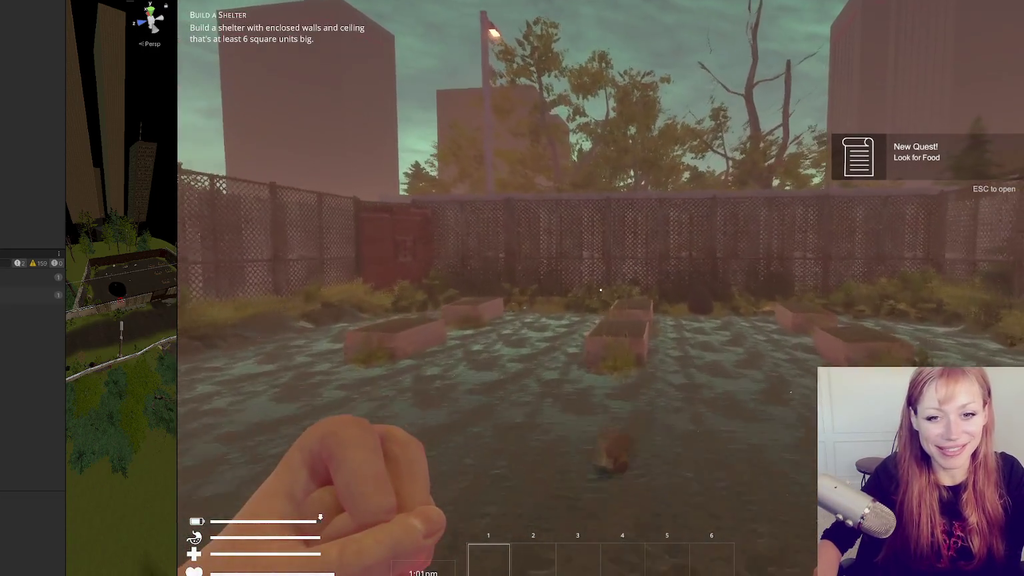
key(w)
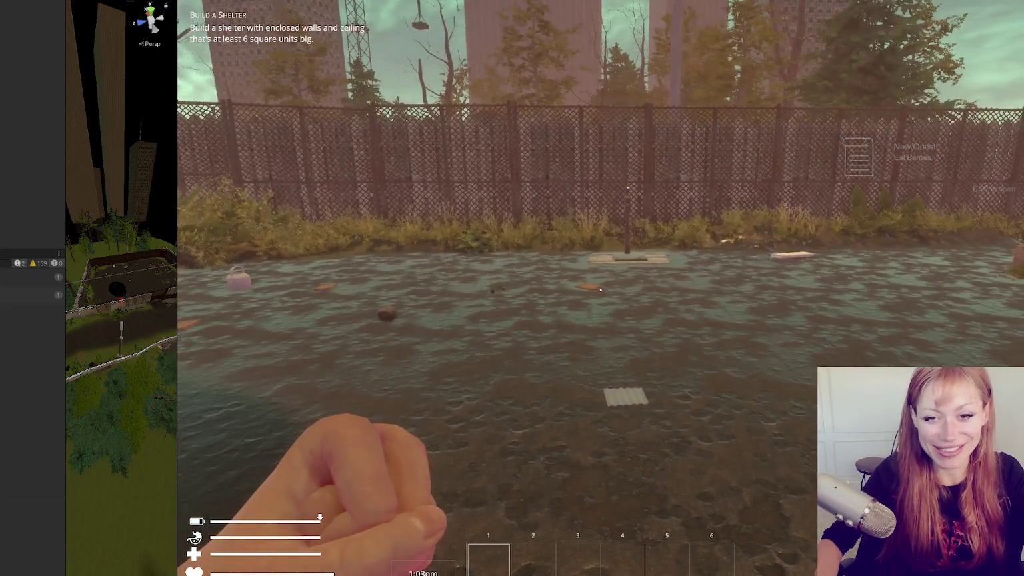
key(w)
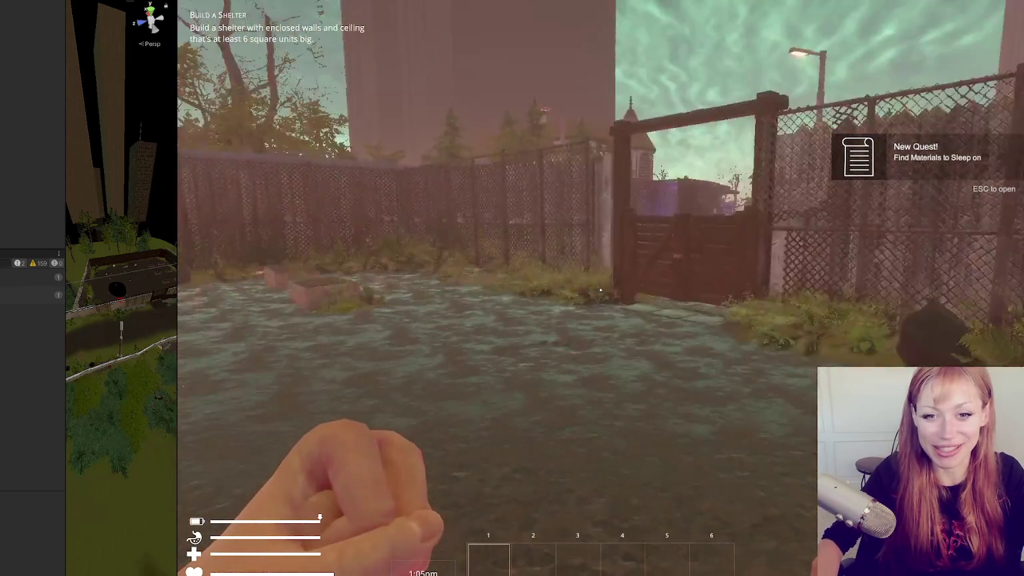
key(w)
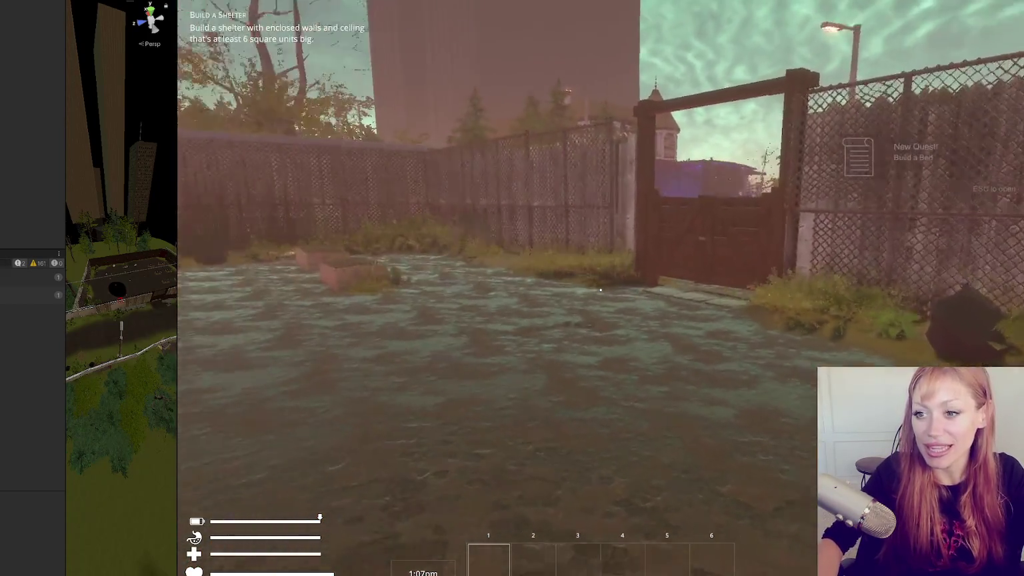
key(a)
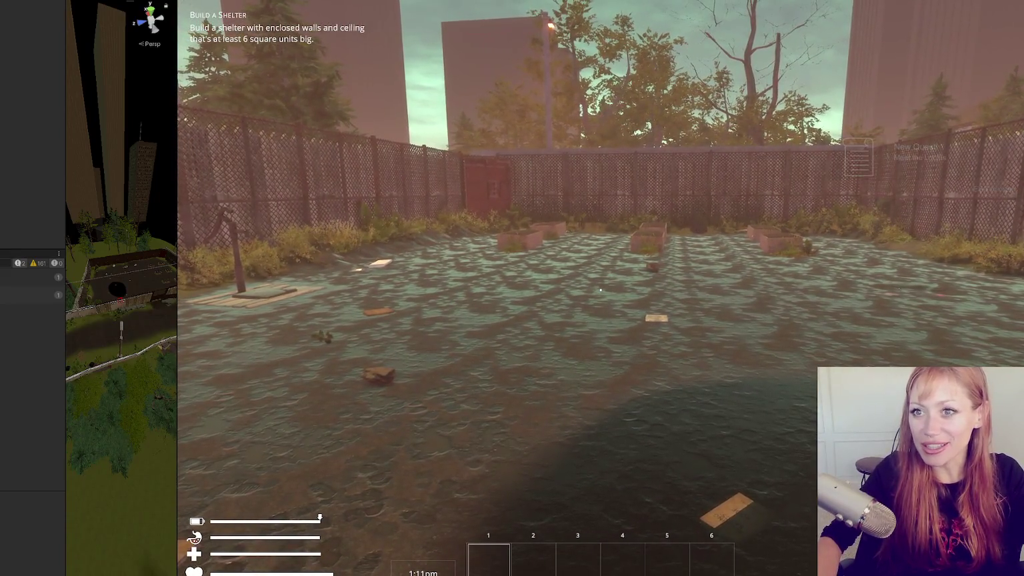
key(w)
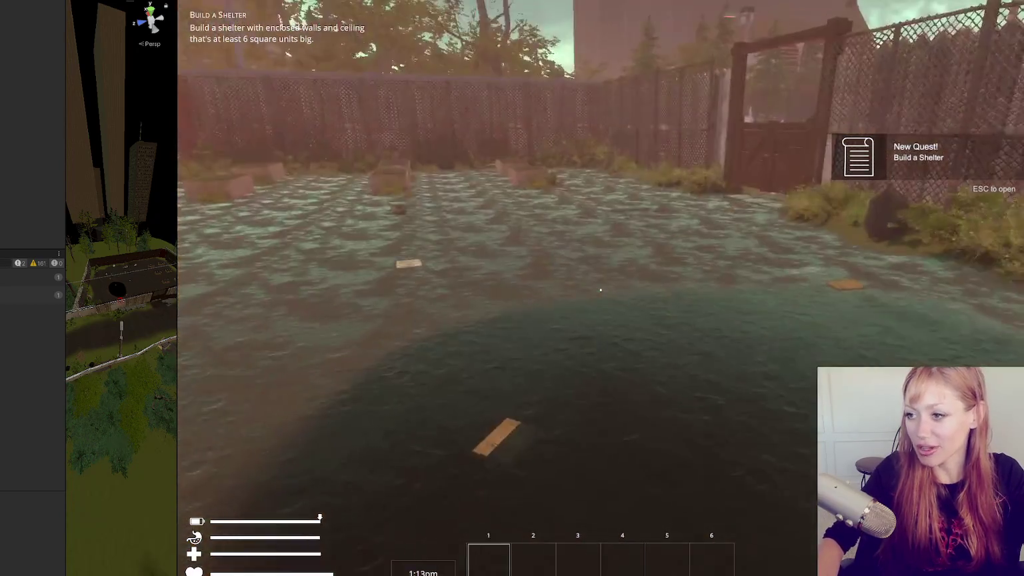
key(w)
key(s)
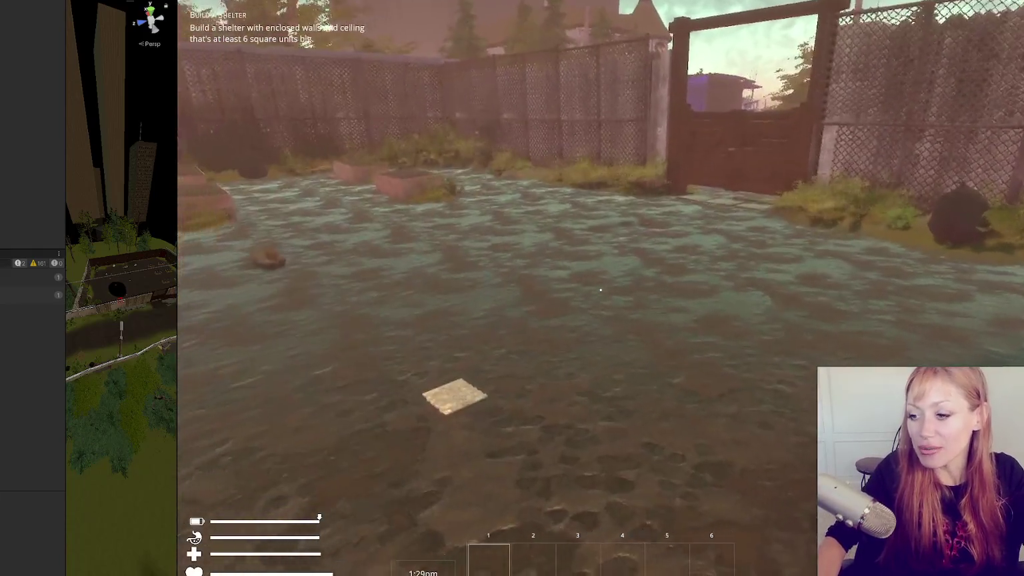
key(Escape)
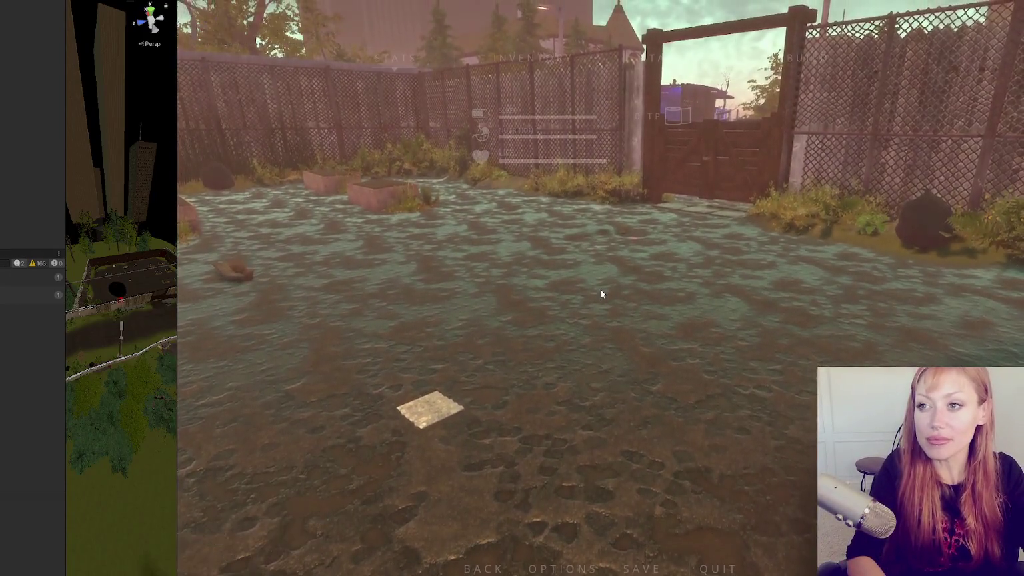
- Spawn a stone axe with the 'stone' debug command and pick it up
text(stone a)
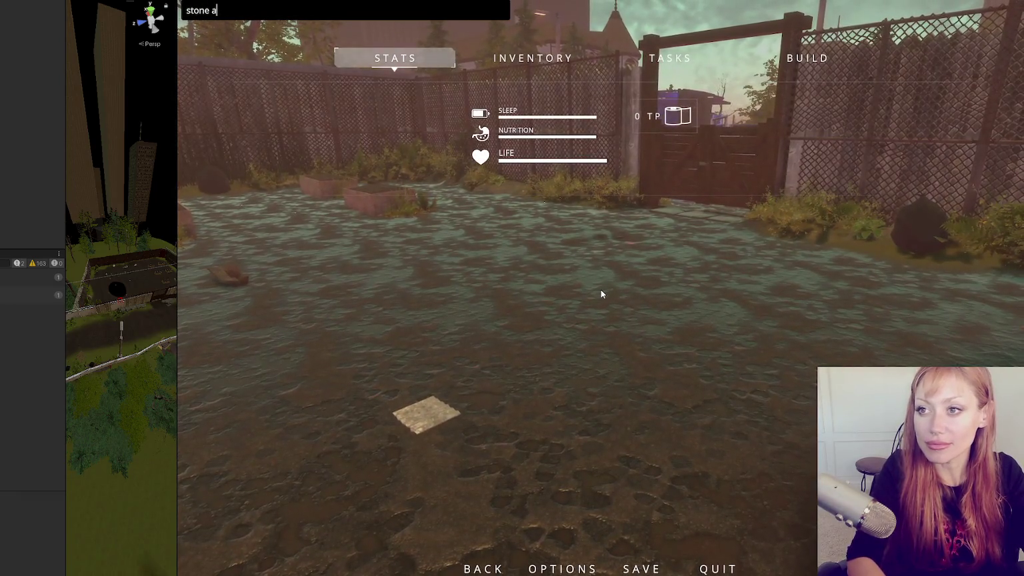
key(Return)
key(Escape)
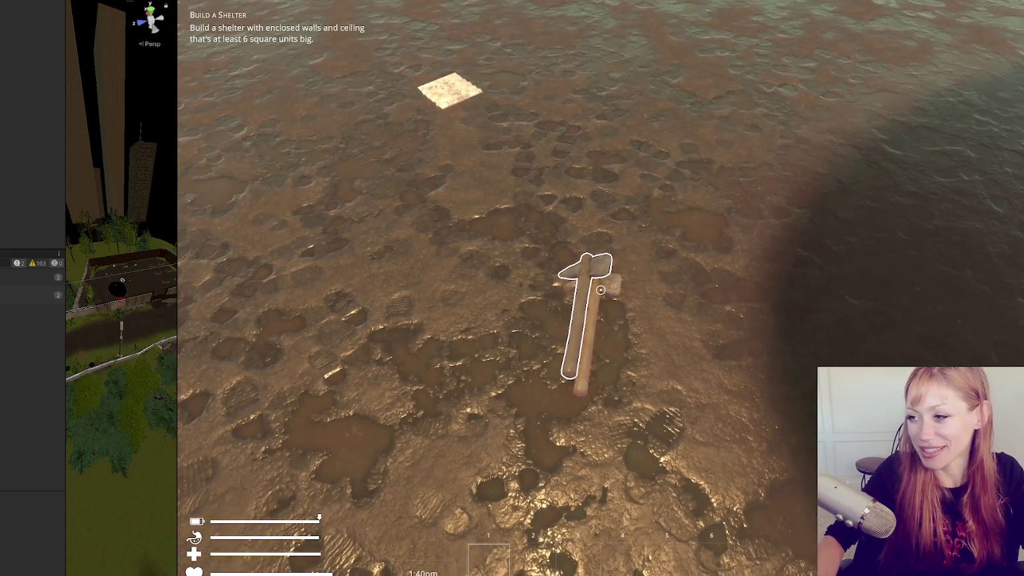
click(600, 290)
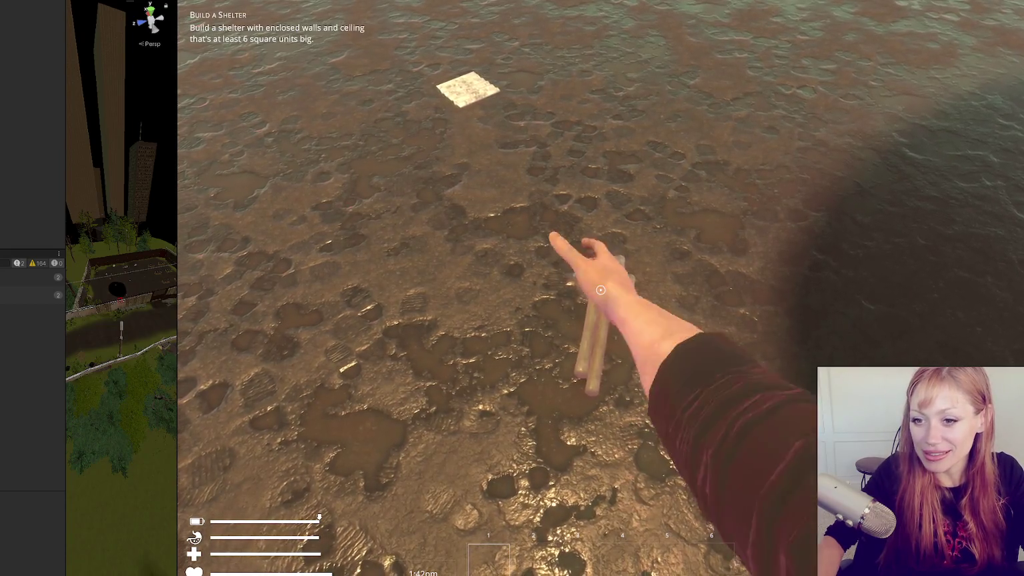
- Switch between slots 2 and 1, swing the stone axe several times, then pause and open the first logged line
key(2)
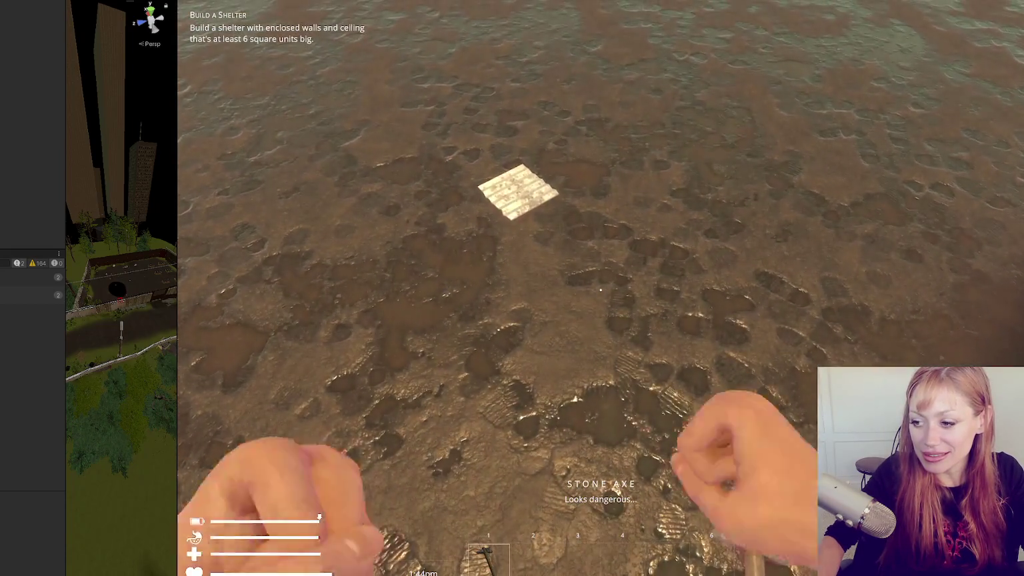
click(600, 290)
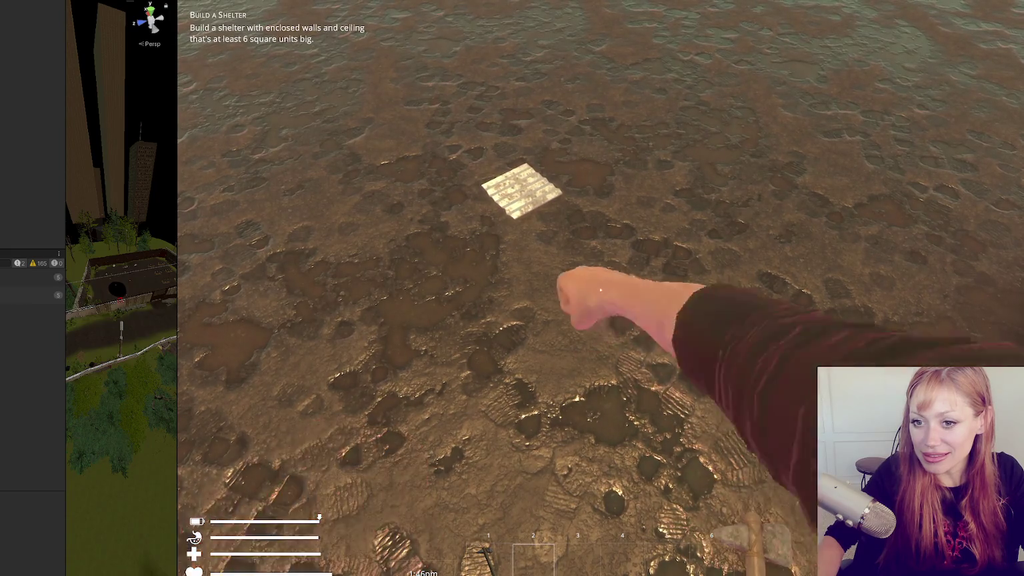
key(1)
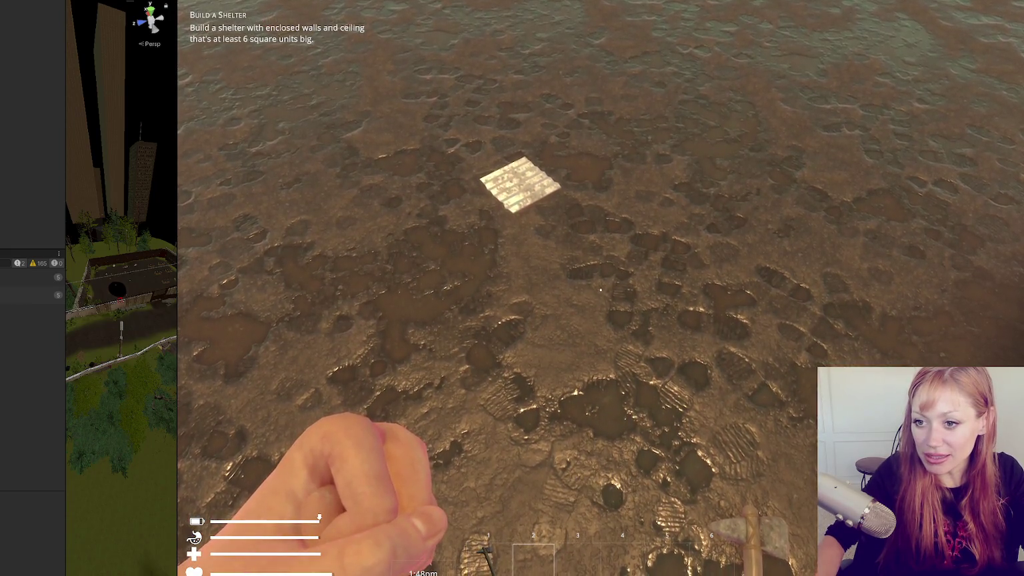
click(599, 290)
click(600, 290)
click(600, 290)
key(Escape)
double_click(25, 279)
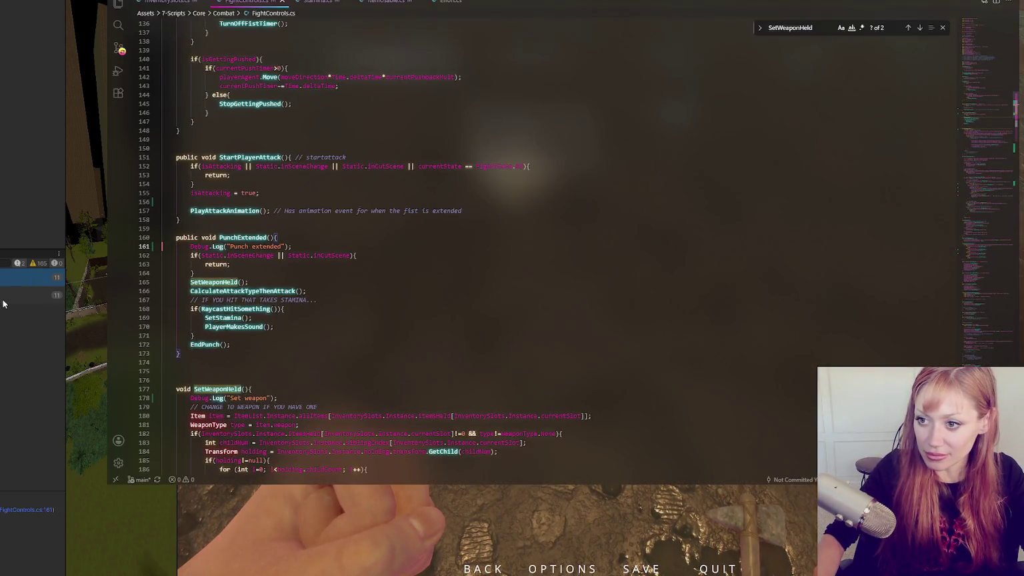
- Open FightControls.cs from the console log and review SetWeaponHeld's child loop and line 182 check
double_click(26, 295)
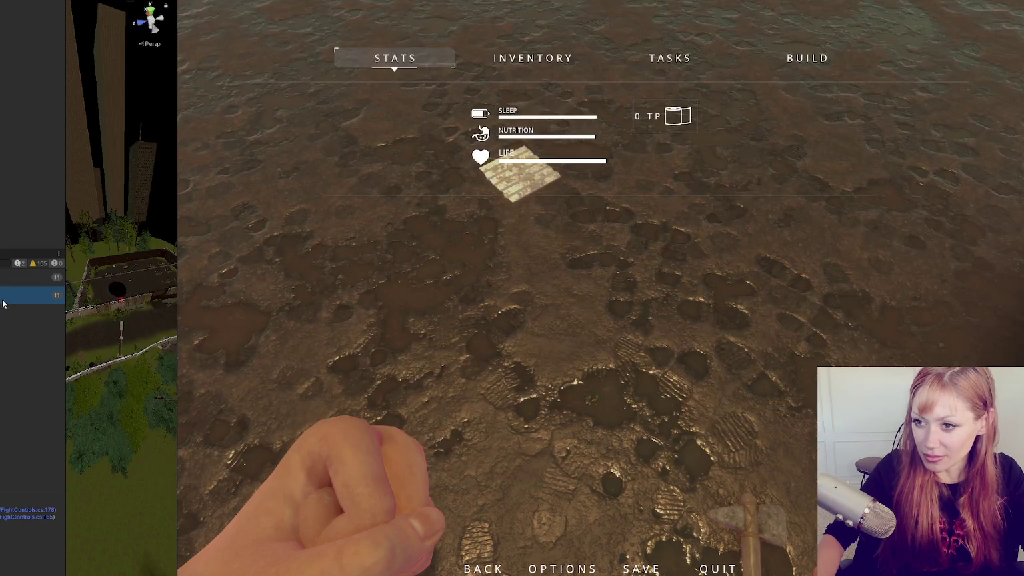
scroll(413, 276, down, 3)
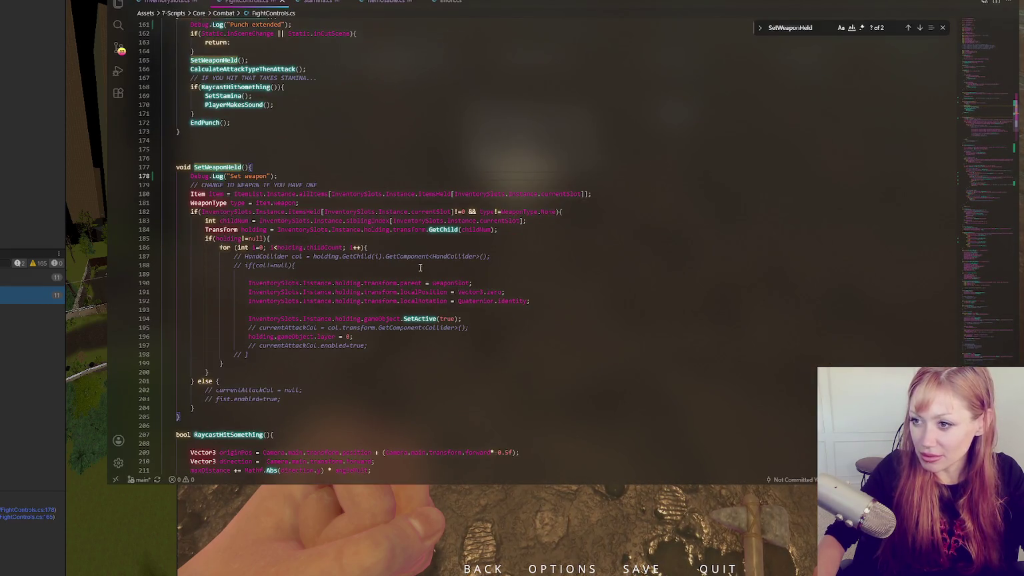
click(393, 345)
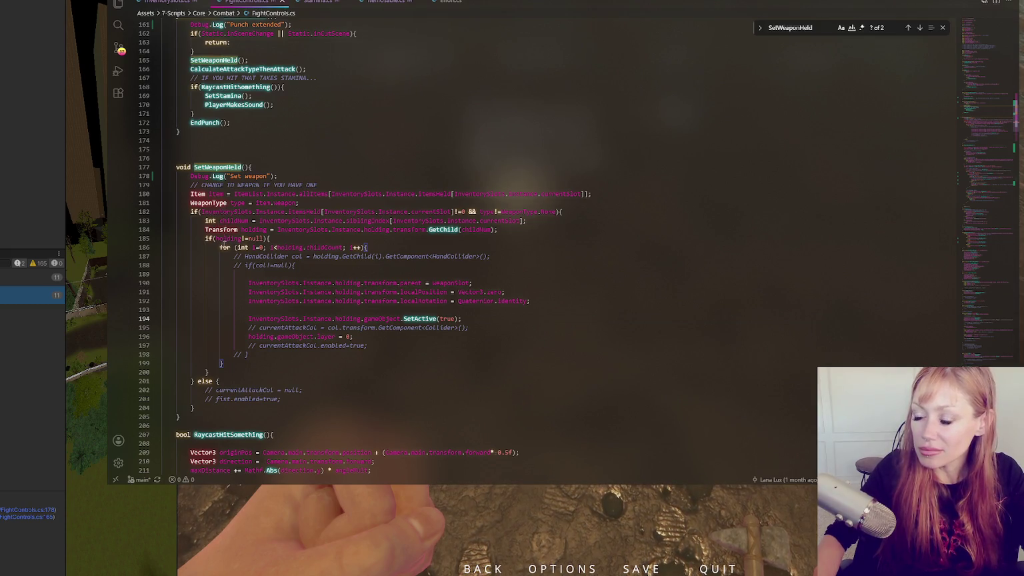
click(229, 247)
click(218, 212)
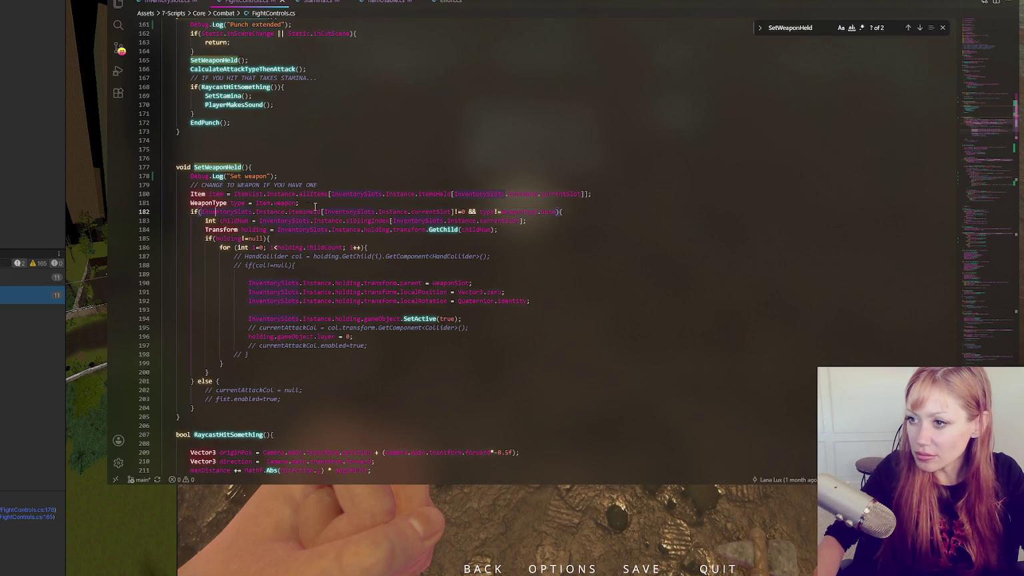
- Change 'type=' to 'type !=' on line 182 and return to Unity
click(456, 211)
text(!)
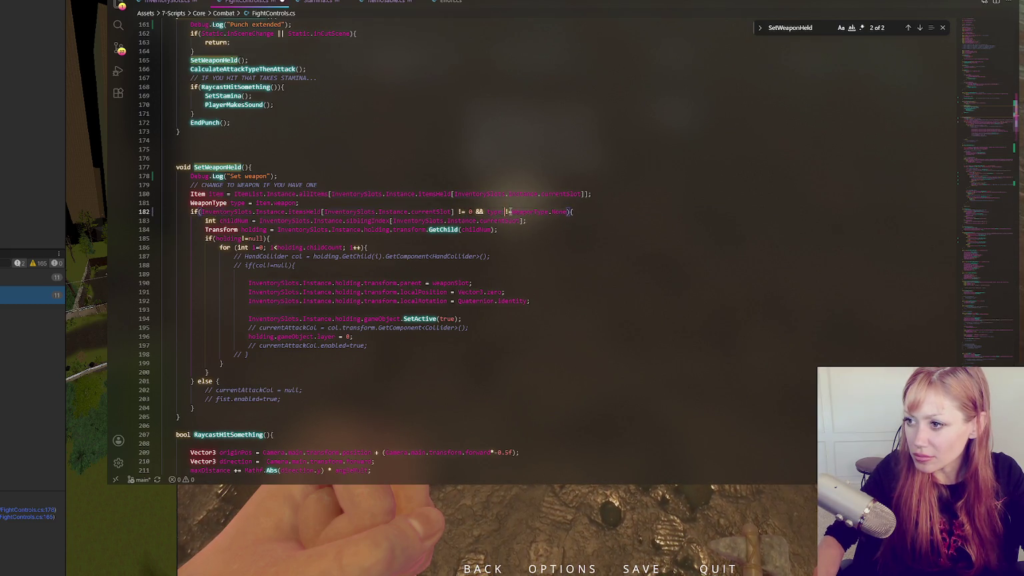
key(alt+Tab)
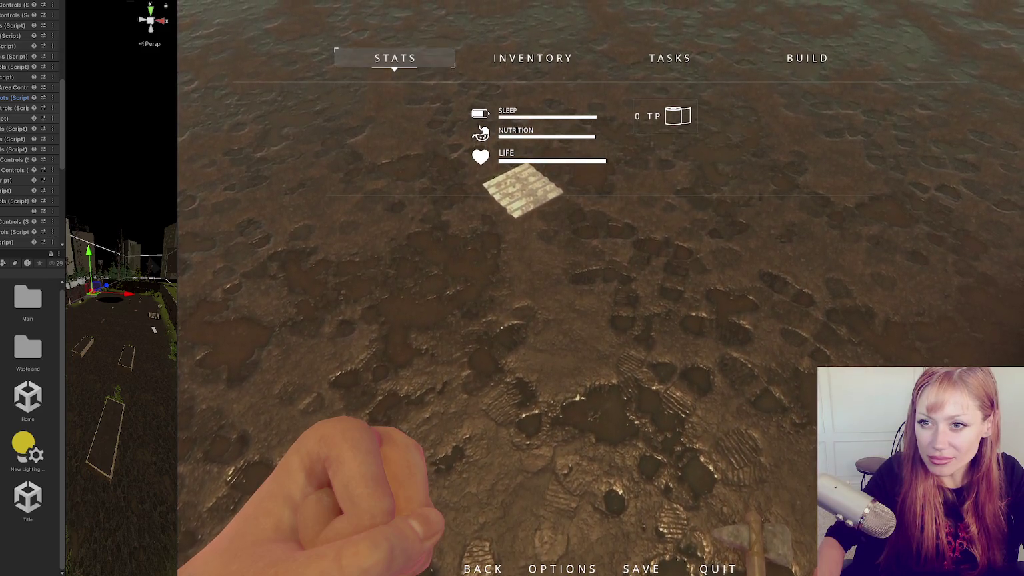
- Scroll the Inspector to AxeStone and check its Weapon slot and Swing attack dropdowns, leaving both unchanged
scroll(14, 137, down, 10)
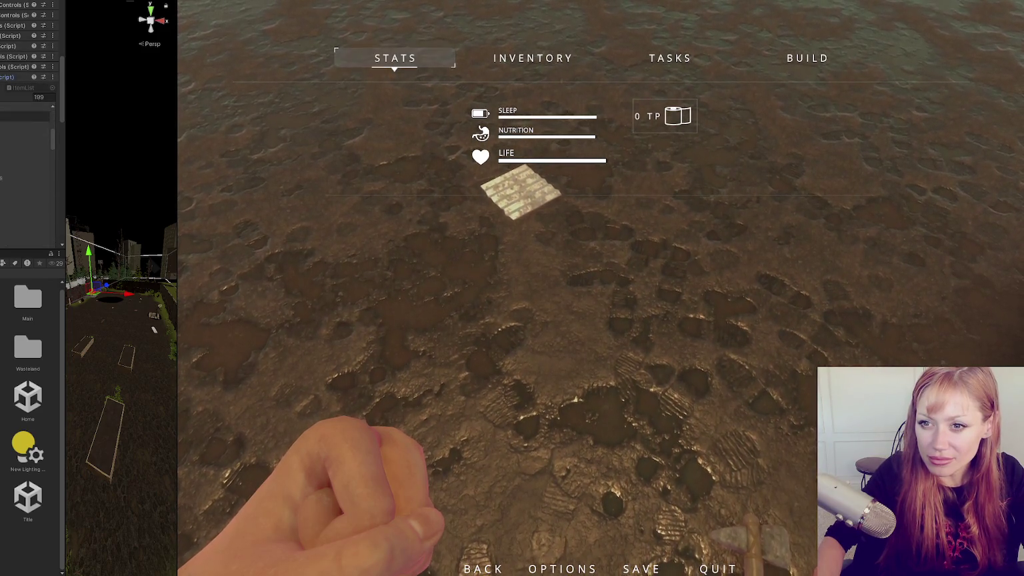
scroll(26, 133, down, 10)
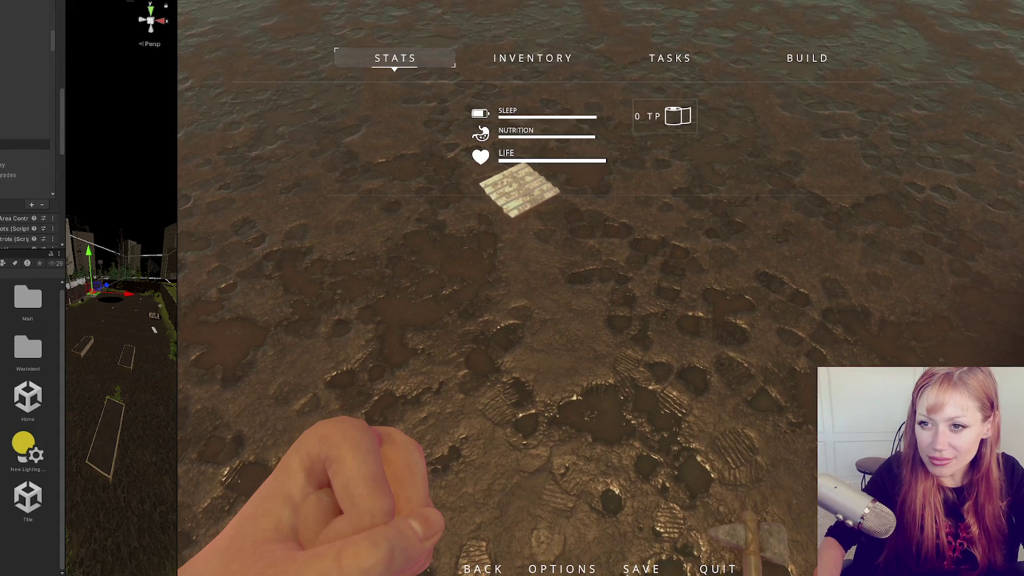
drag(56, 116, 52, 198)
scroll(45, 183, down, 10)
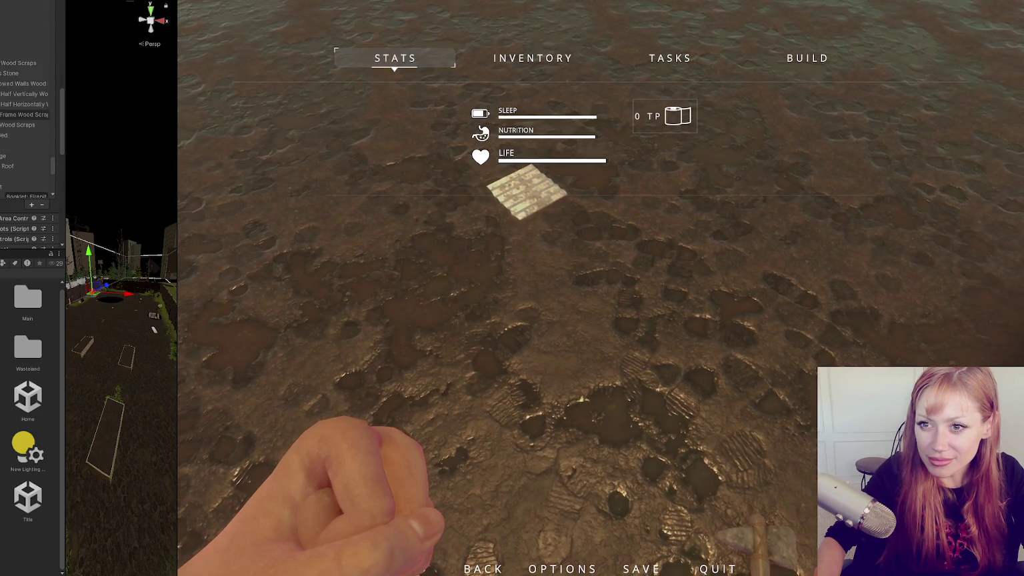
scroll(27, 120, down, 10)
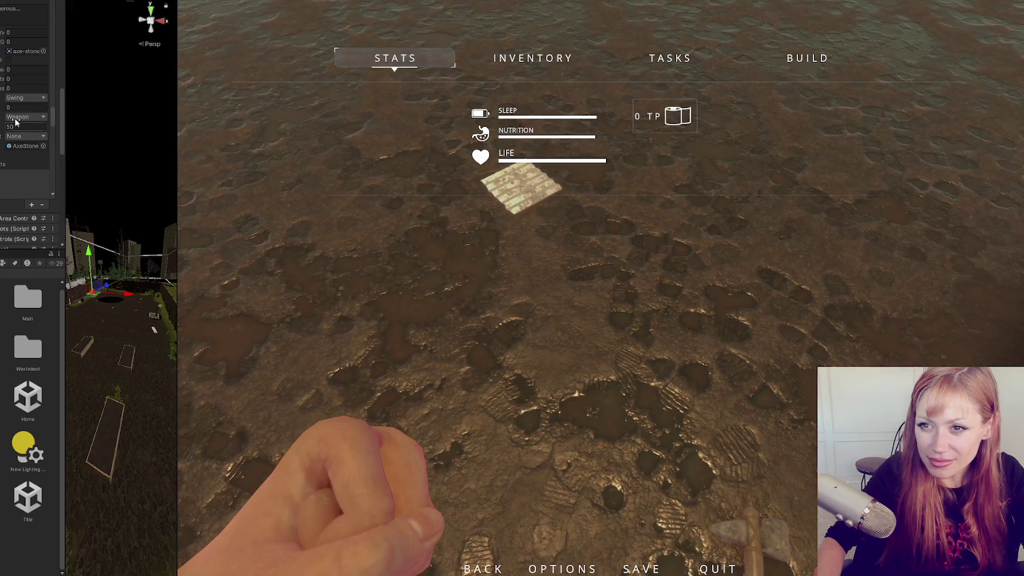
click(22, 118)
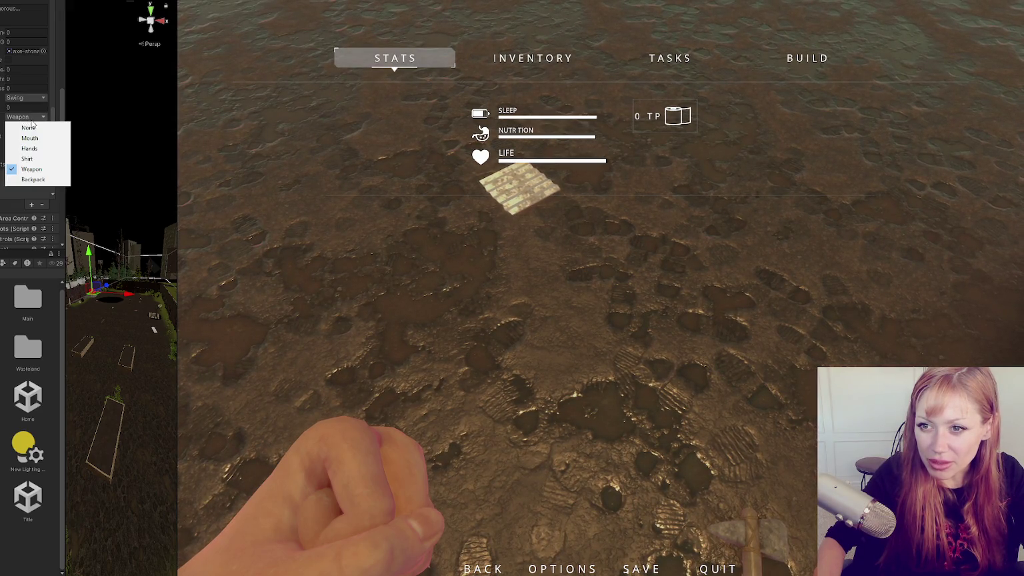
click(45, 98)
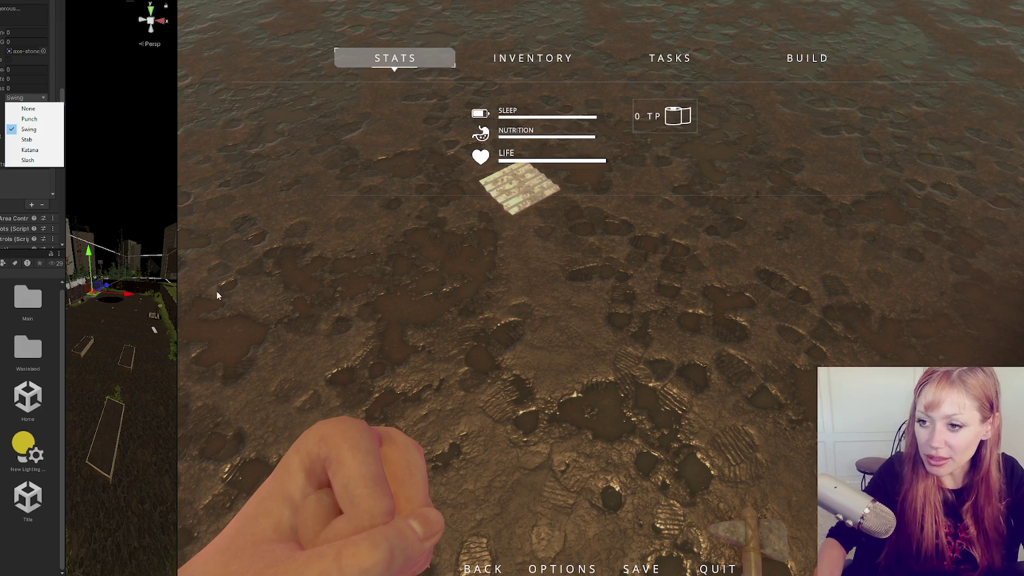
key(alt+Tab)
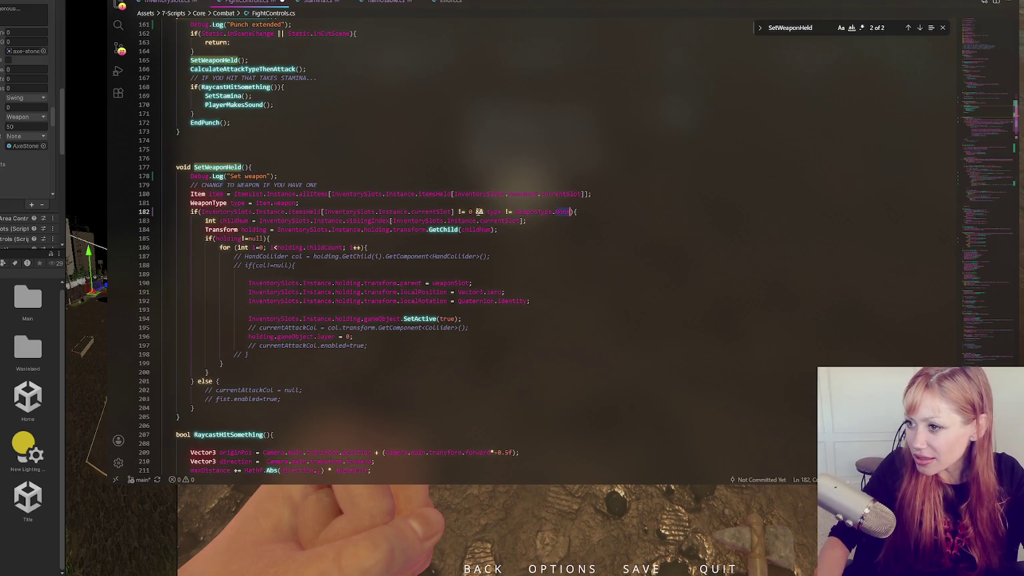
- Add Debug.Log("1"); on a new line inside the line 182 weapon-type if block
click(453, 212)
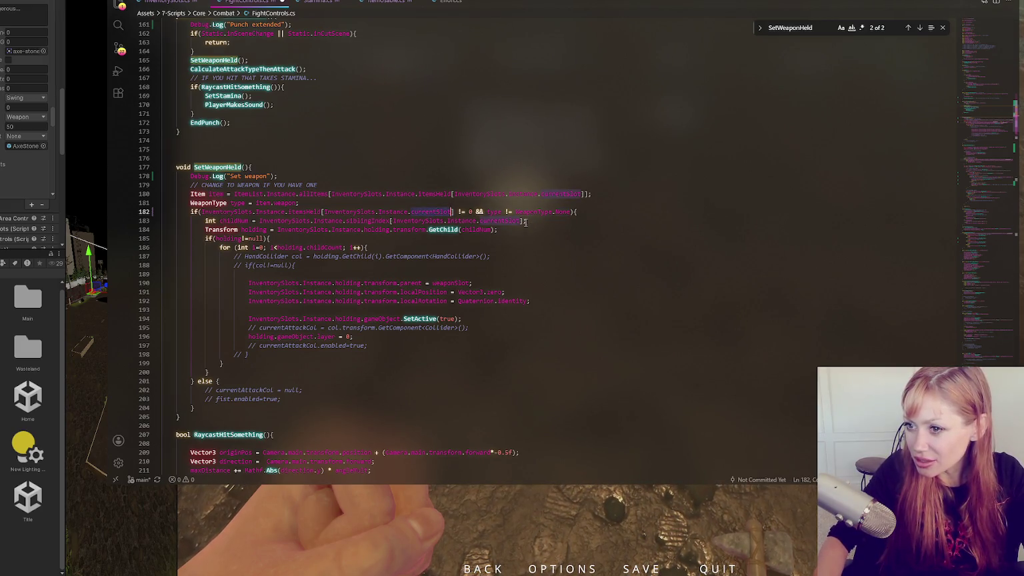
click(603, 212)
key(Return)
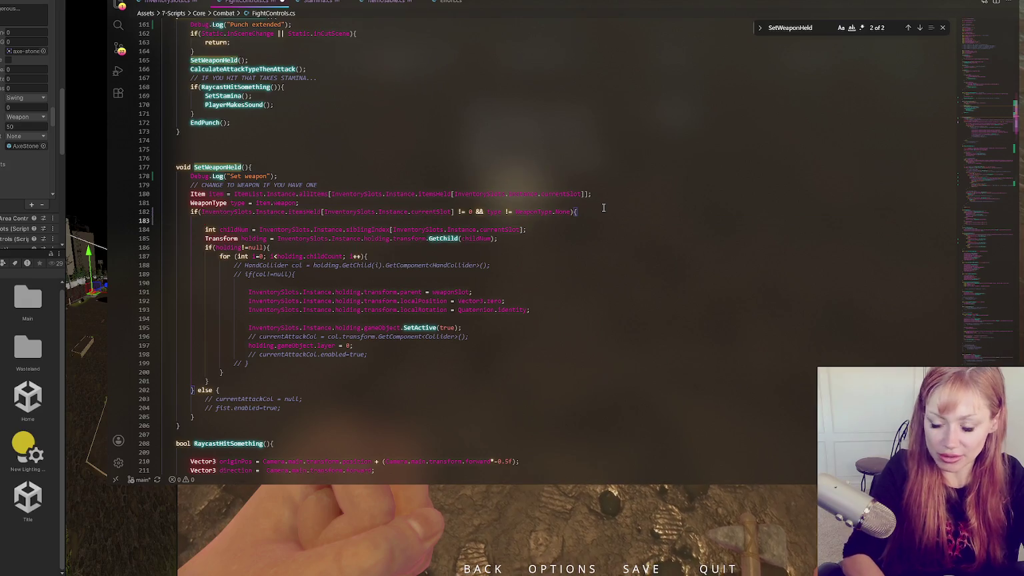
text(Debug.Log("1")
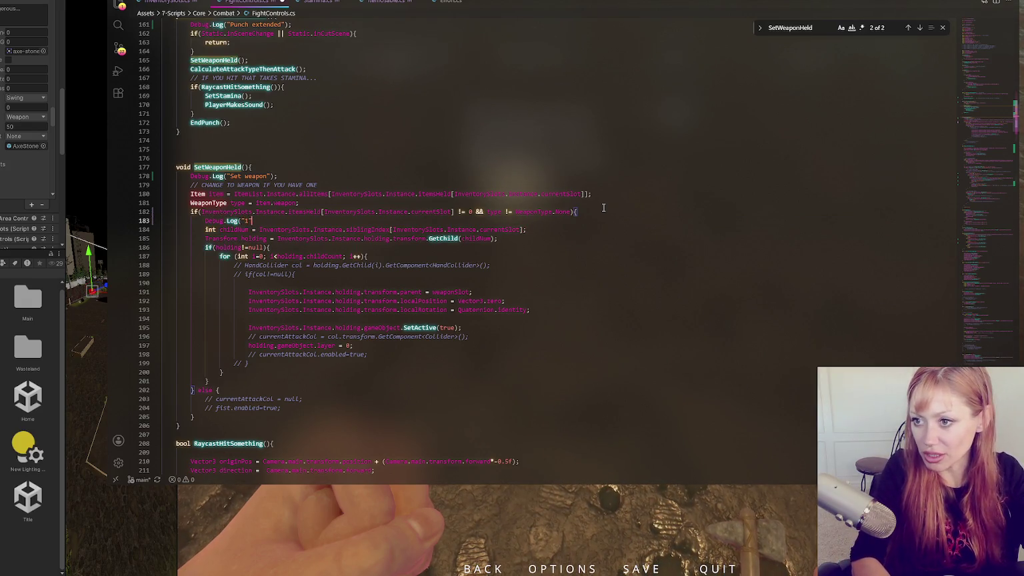
text();)
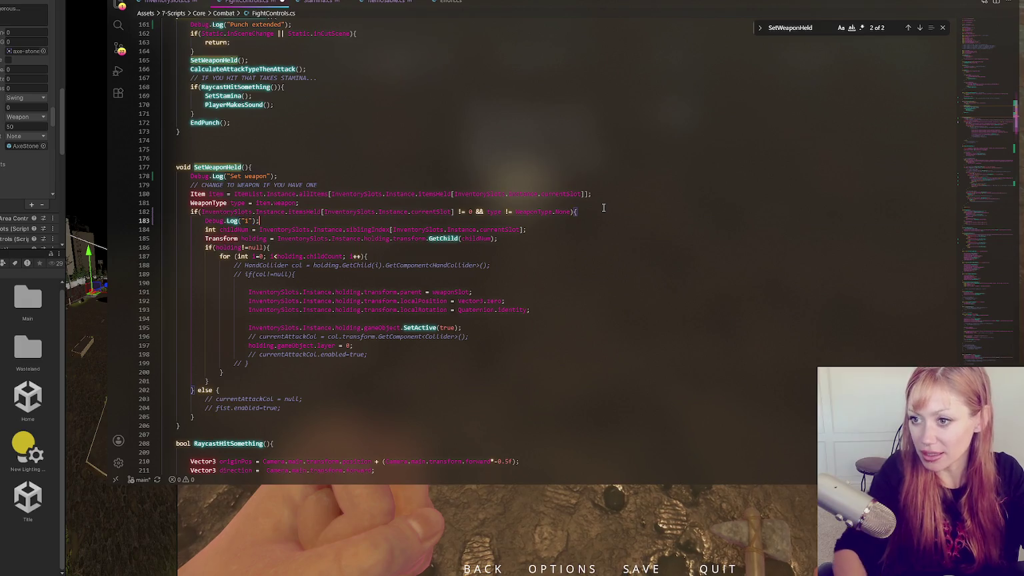
- Add an indented Debug.Log("2"); inside the null check on line 186
click(280, 248)
click(243, 248)
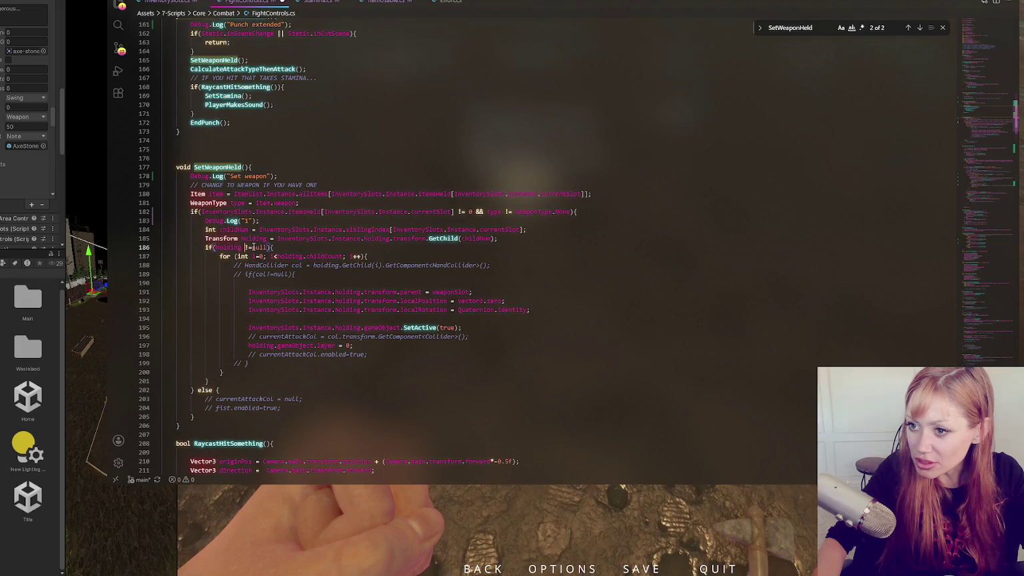
text(!)
click(593, 221)
key(ctrl+c)
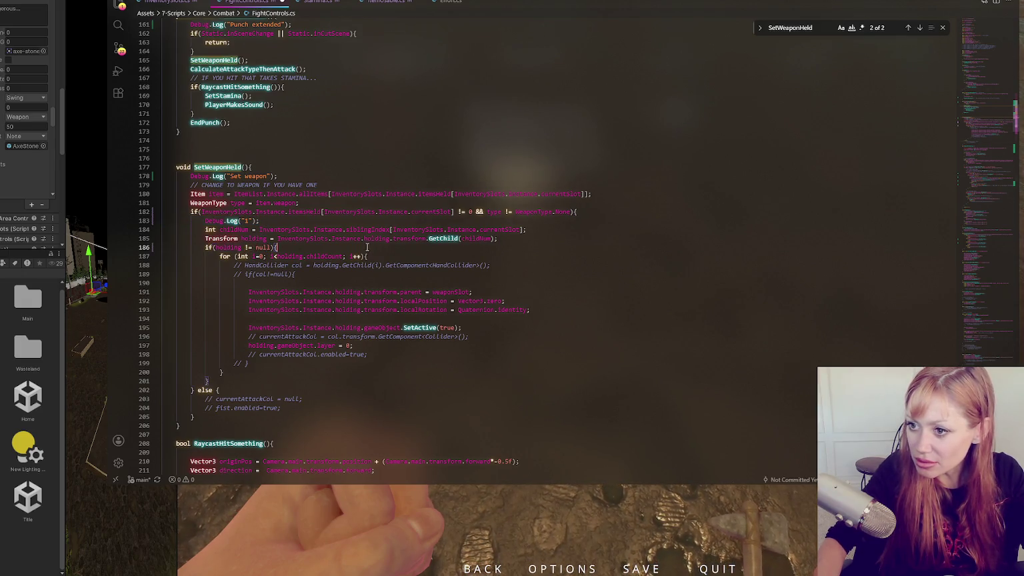
click(307, 256)
key(ctrl+v)
click(207, 257)
key(Tab)
double_click(262, 256)
text(2)
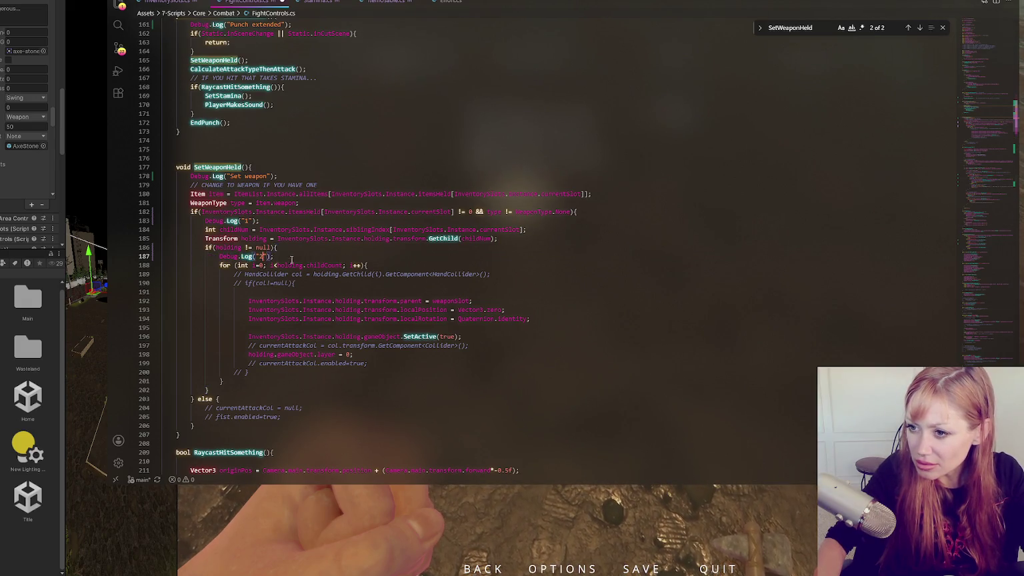
- Add Debug.Log("child " + i); inside the for loop, then go back to Unity to recompile
click(380, 264)
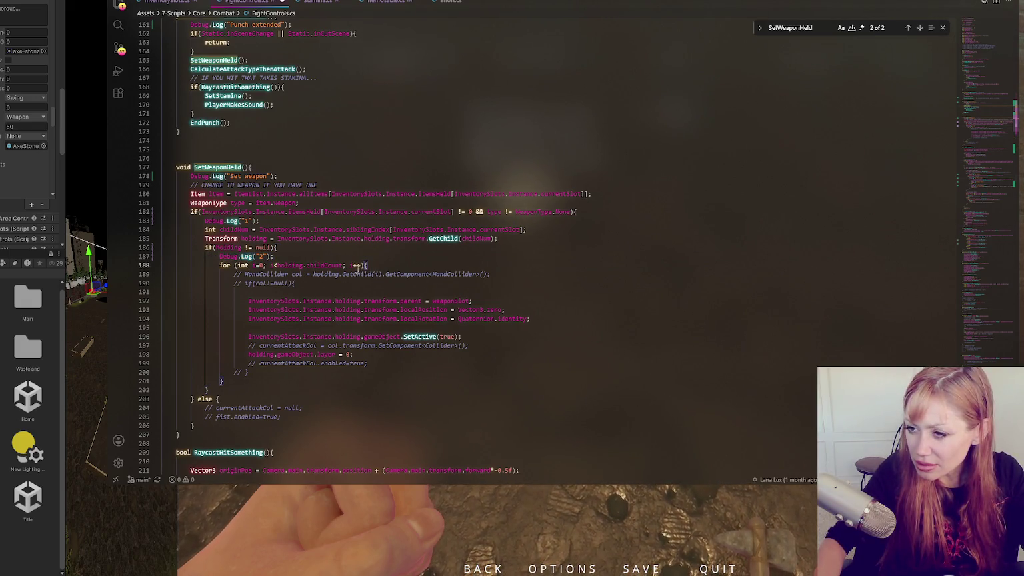
key(Return)
key(ctrl+v)
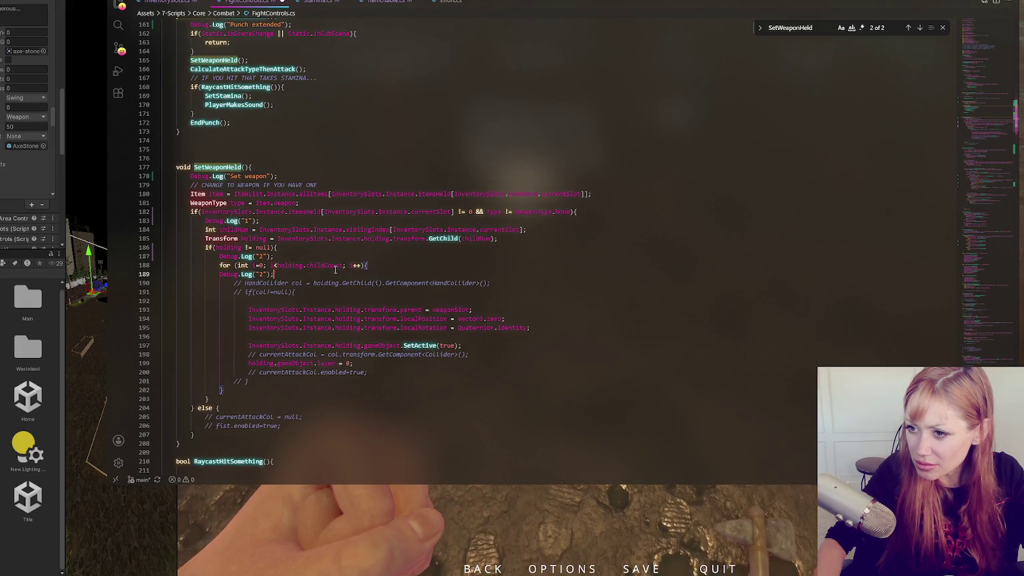
key(Tab)
double_click(275, 274)
text(child )
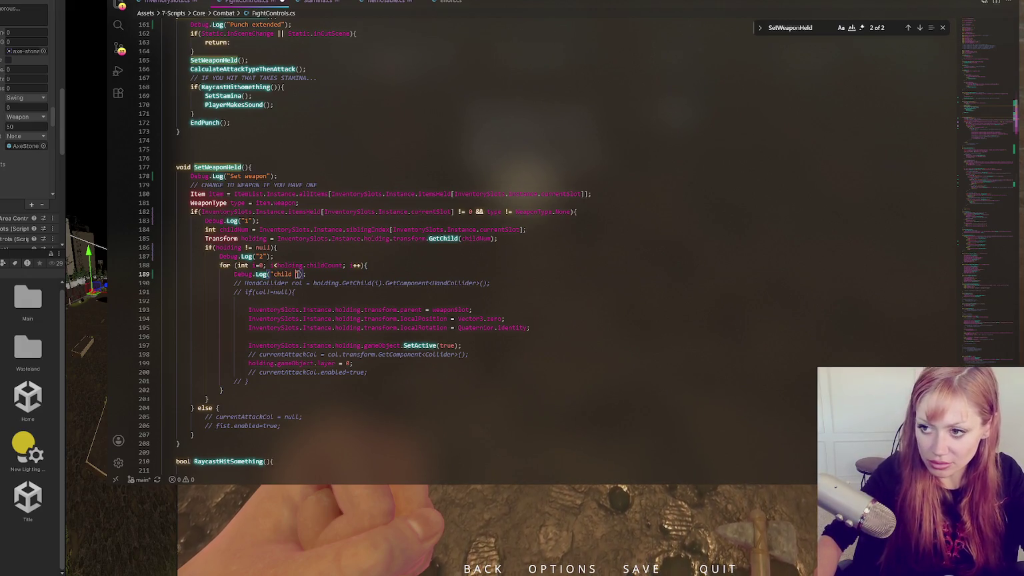
text(")
text(" + i)
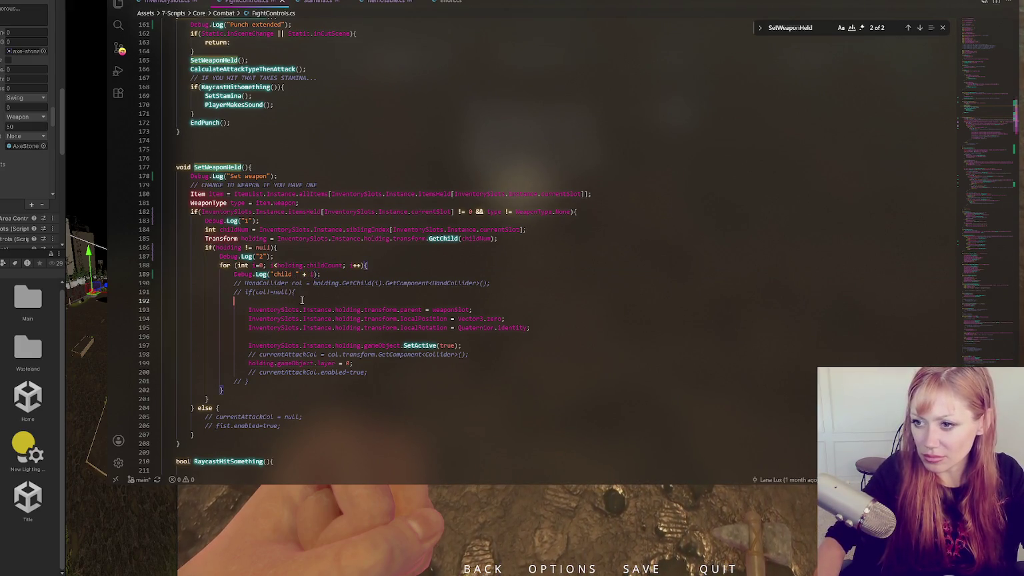
key(alt+Tab)
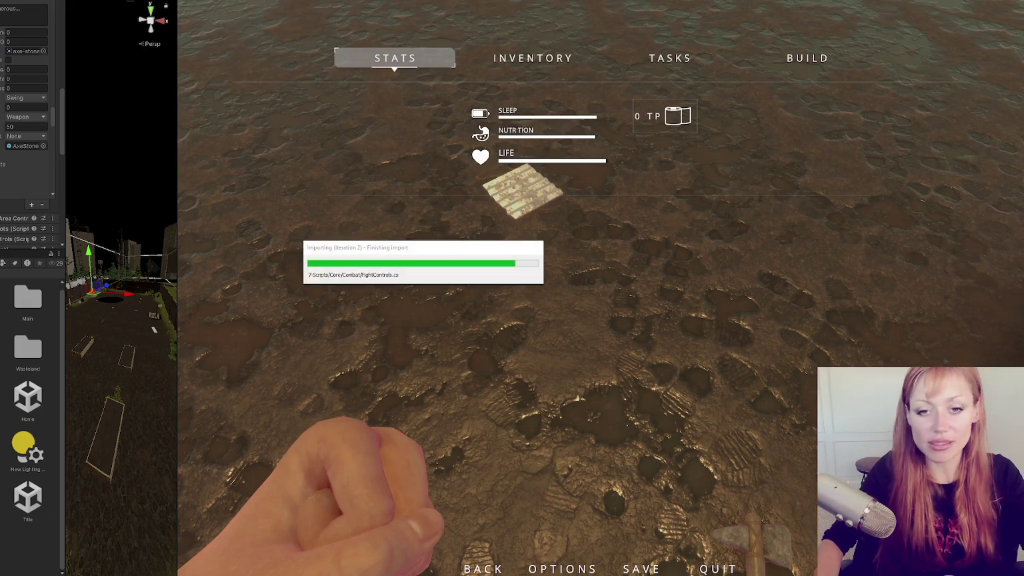
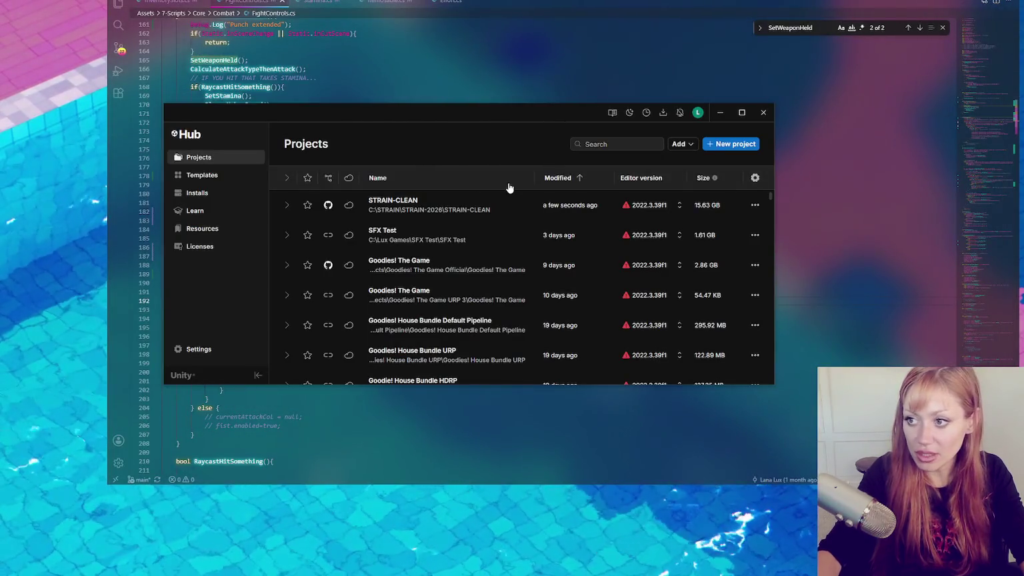
- Open the STRAIN-CLEAN project from Unity Hub's Projects list
click(509, 220)
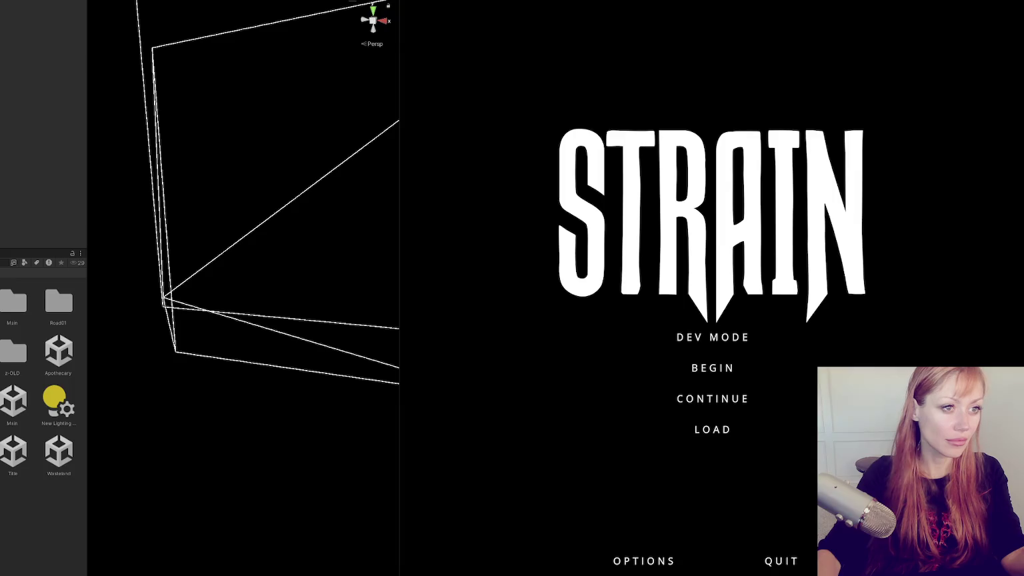
- Start a new game with BEGIN on the STRAIN title menu
click(711, 343)
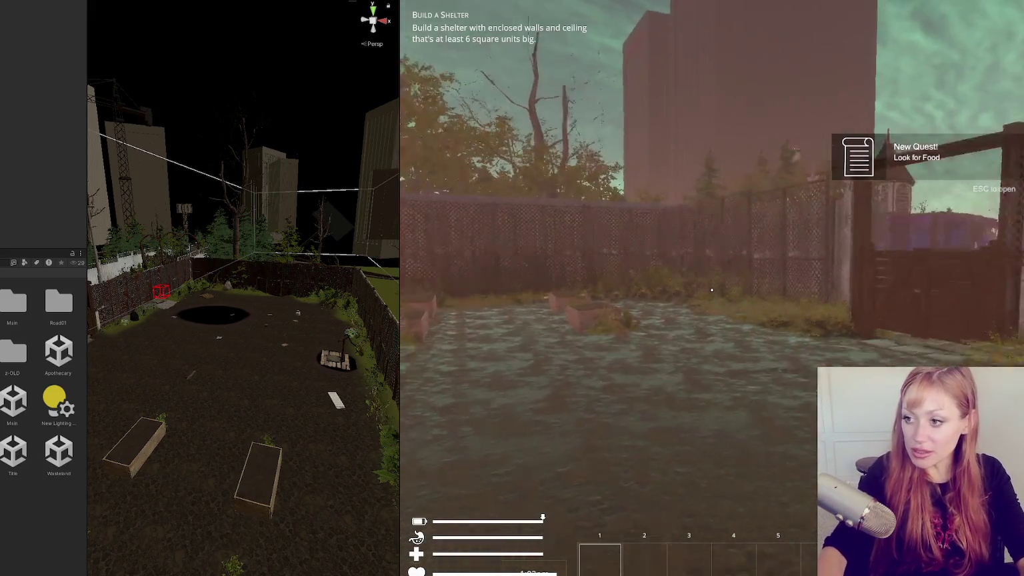
- Collapse the Project panel to widen the Game view, then pick up the pallet
drag(87, 222, 7, 222)
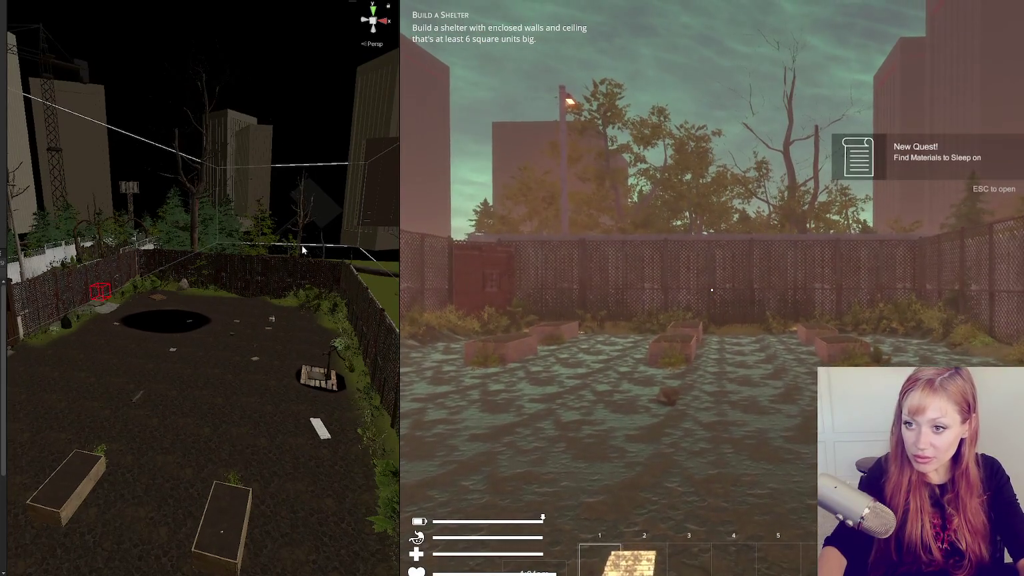
drag(365, 240, 164, 240)
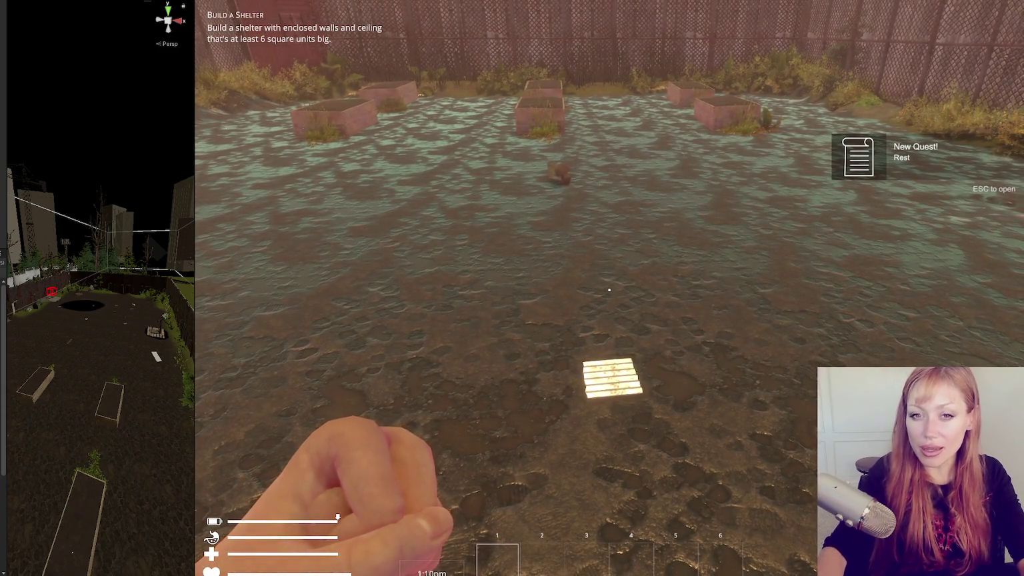
key(s)
key(w)
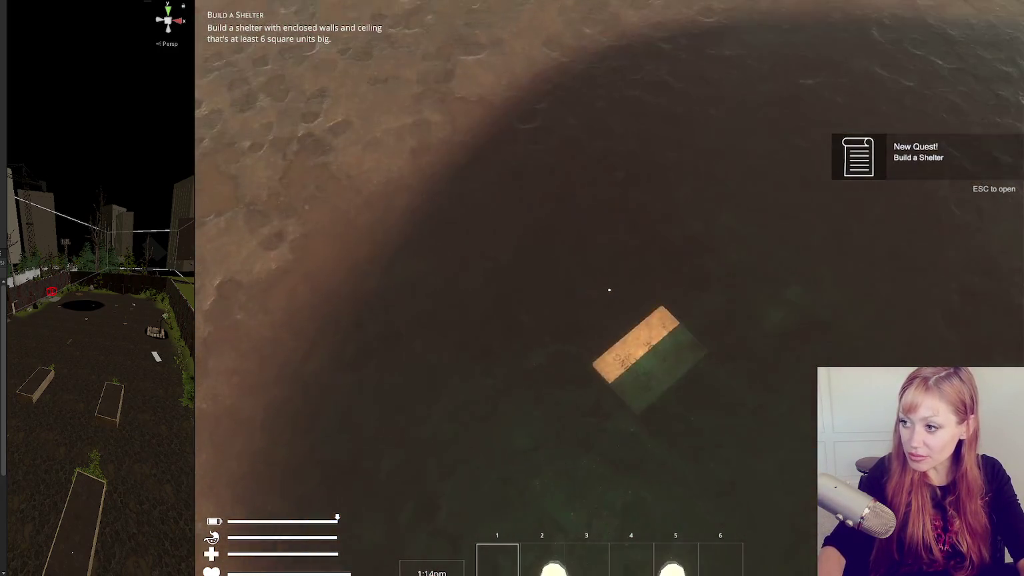
click(609, 290)
- Spawn a stone axe with the console command 'stone axe' and pick it into slot one
key(Escape)
key(grave)
text(stone axe)
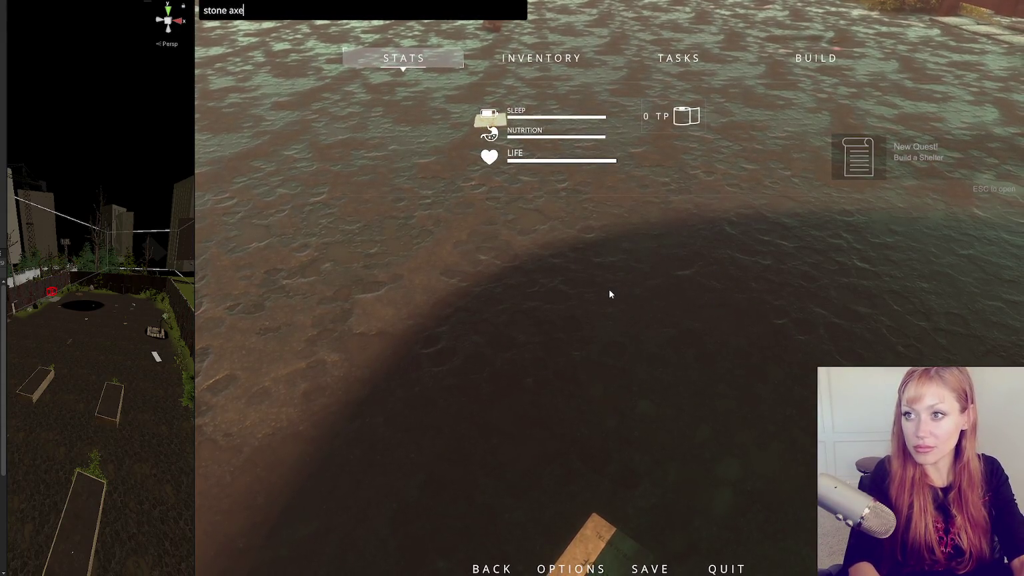
key(Return)
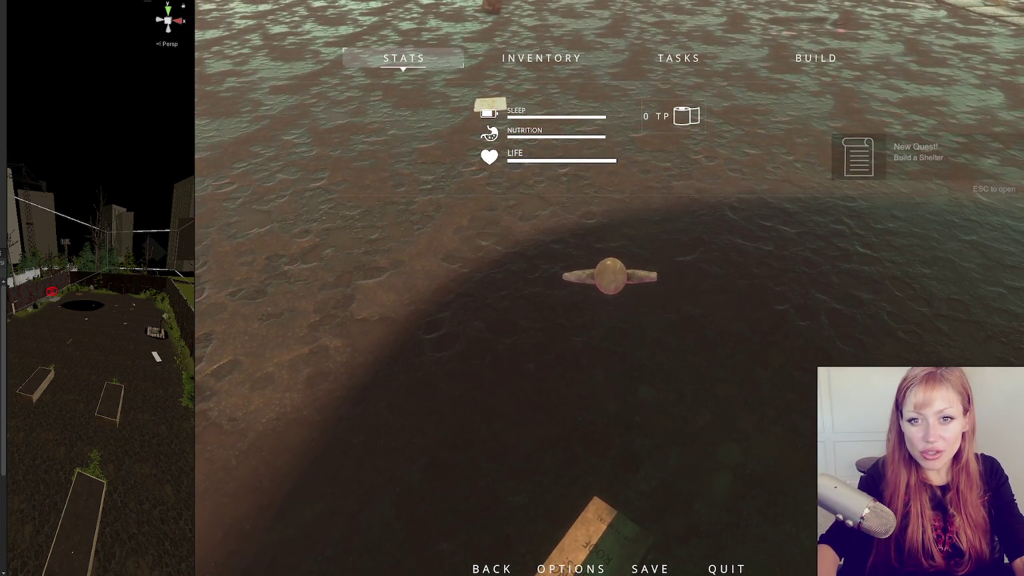
key(Escape)
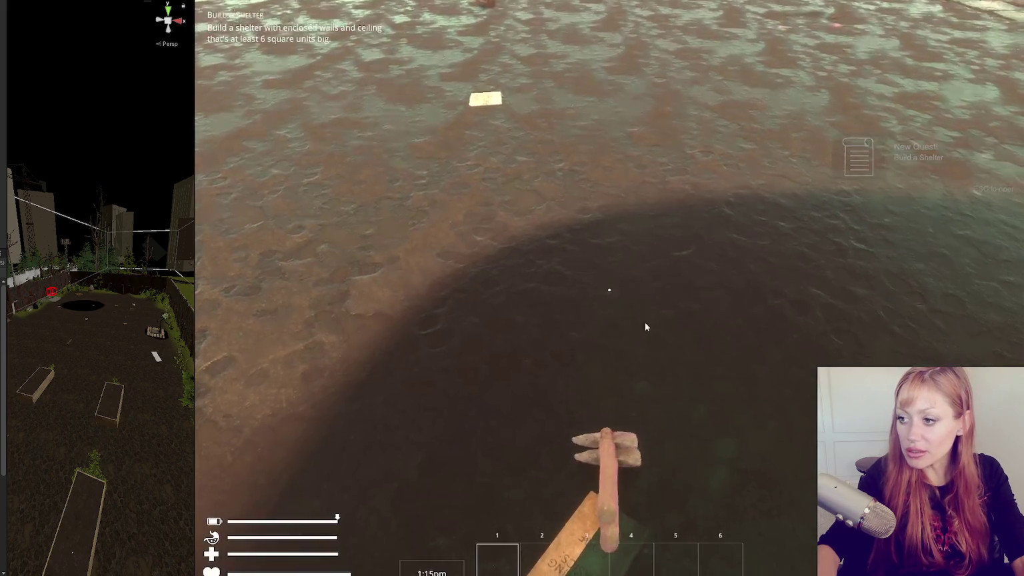
click(609, 290)
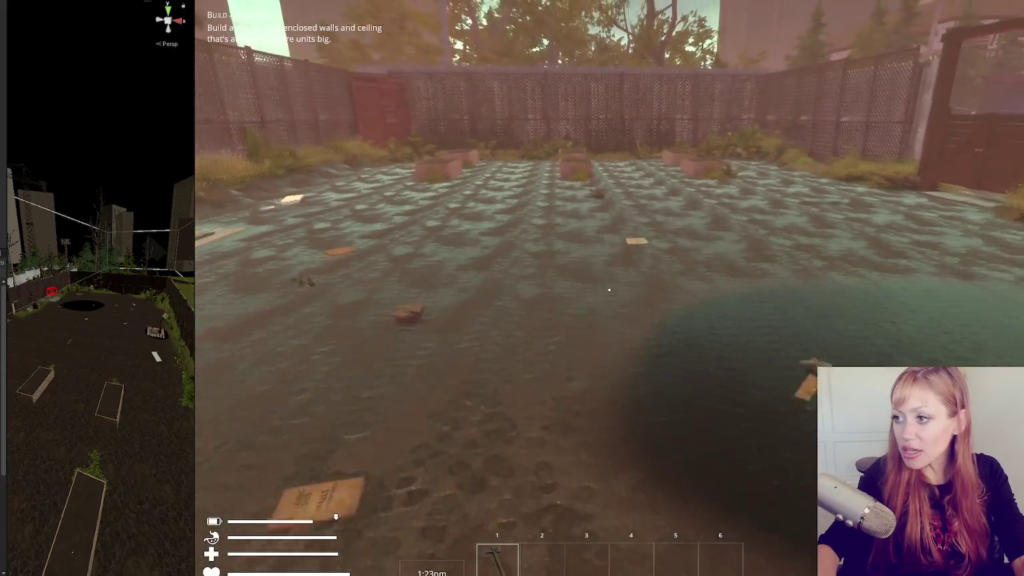
- Walk around the flooded yard past the planters, pond, pallet and toward the gate
key(w)
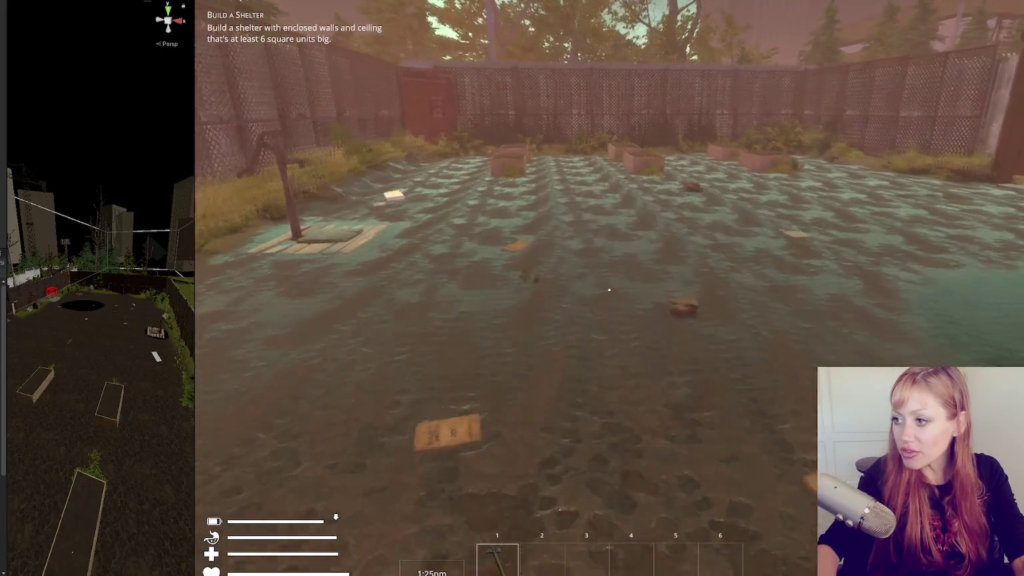
key(w)
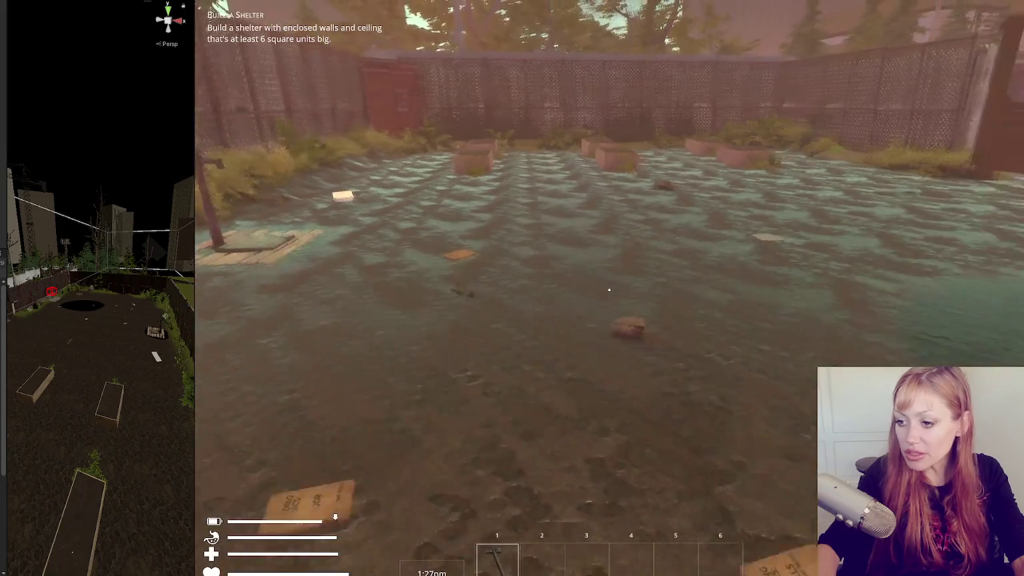
key(w)
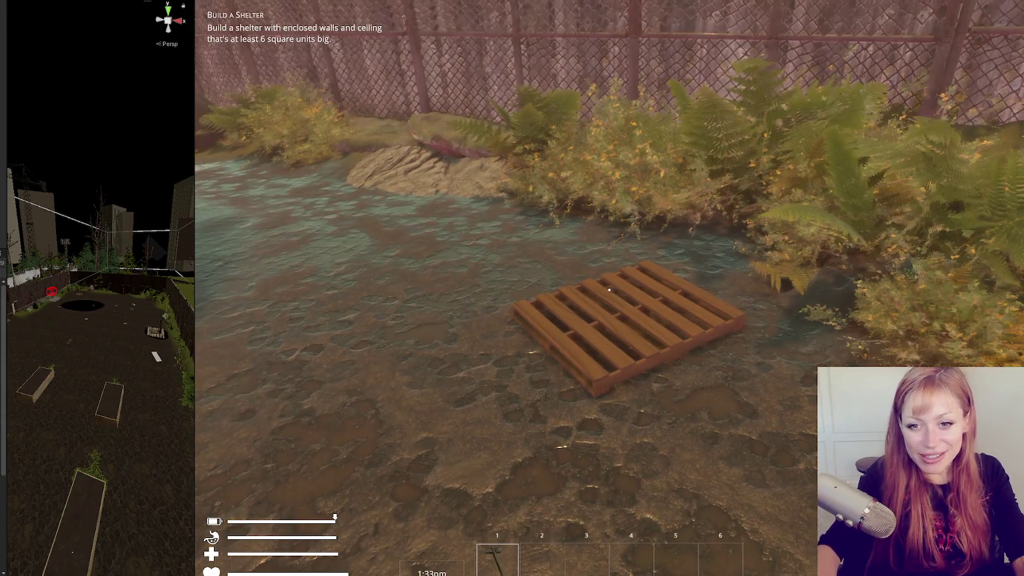
key(w)
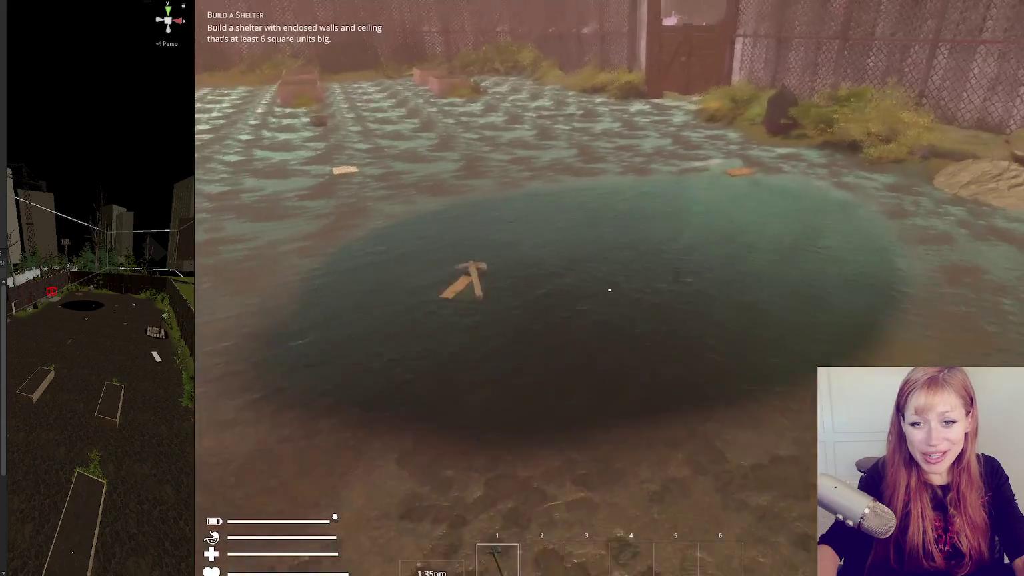
key(w)
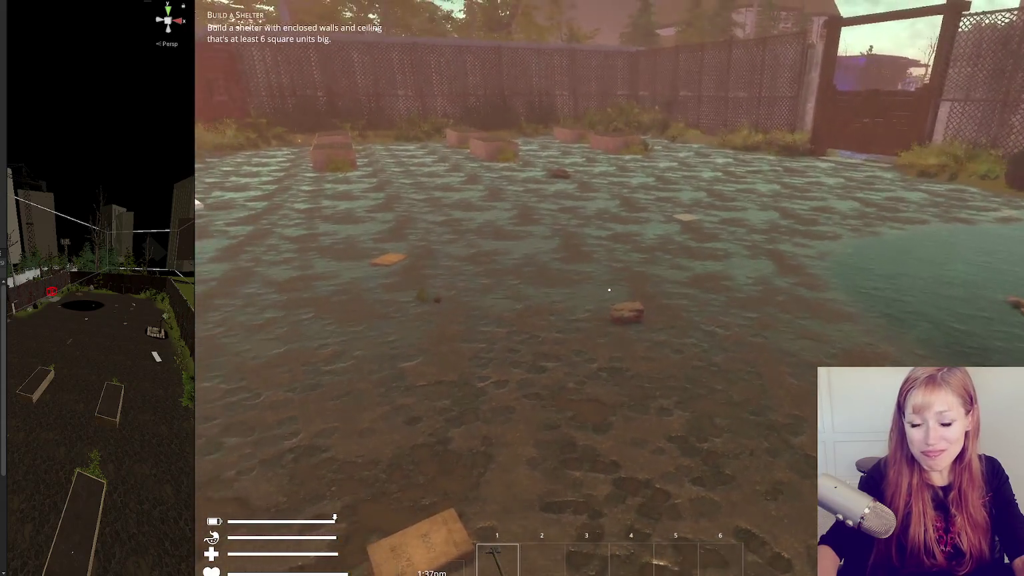
key(w)
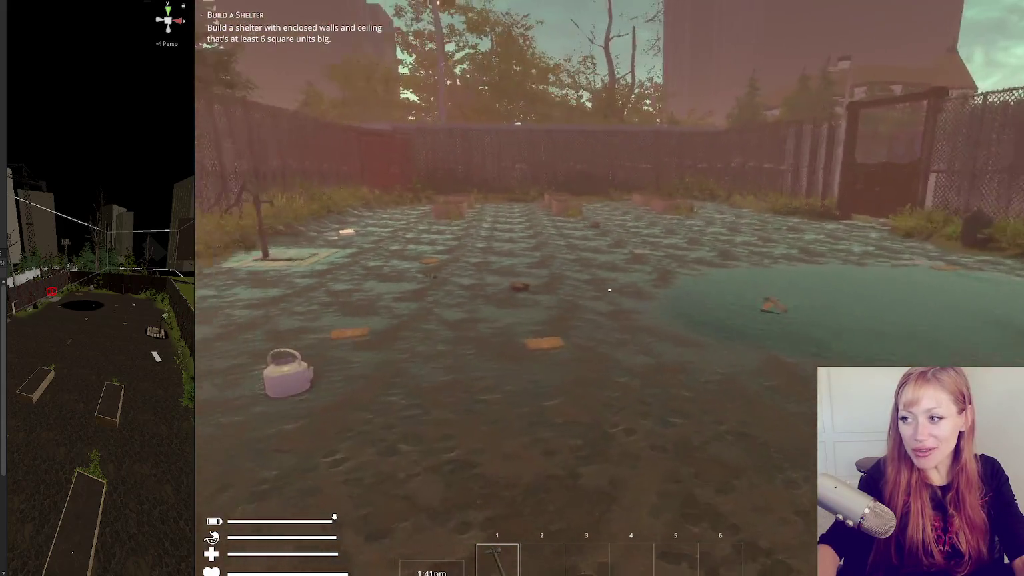
key(w)
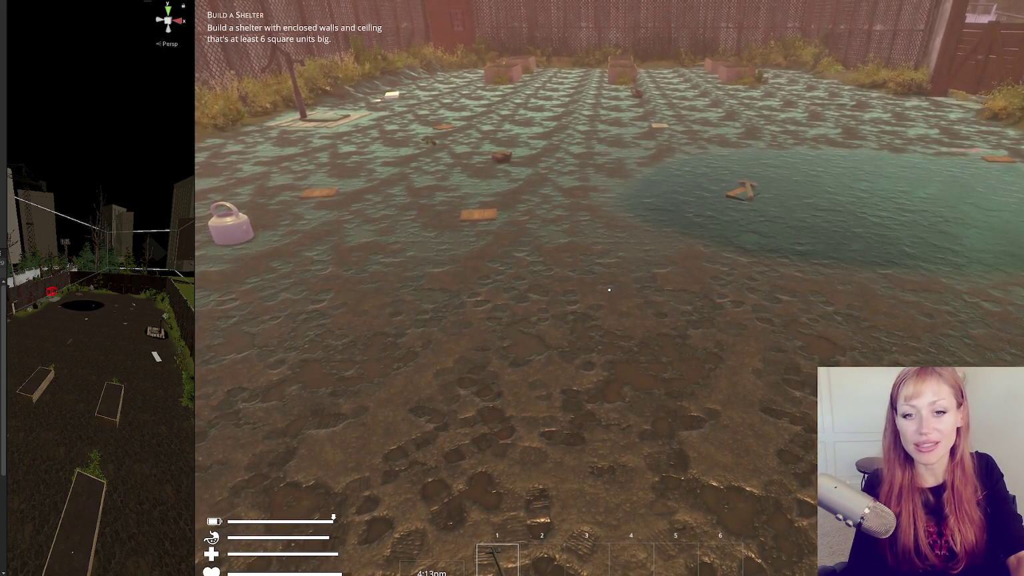
- Open the in-game menu and bring the rage comic image search over the game
key(Escape)
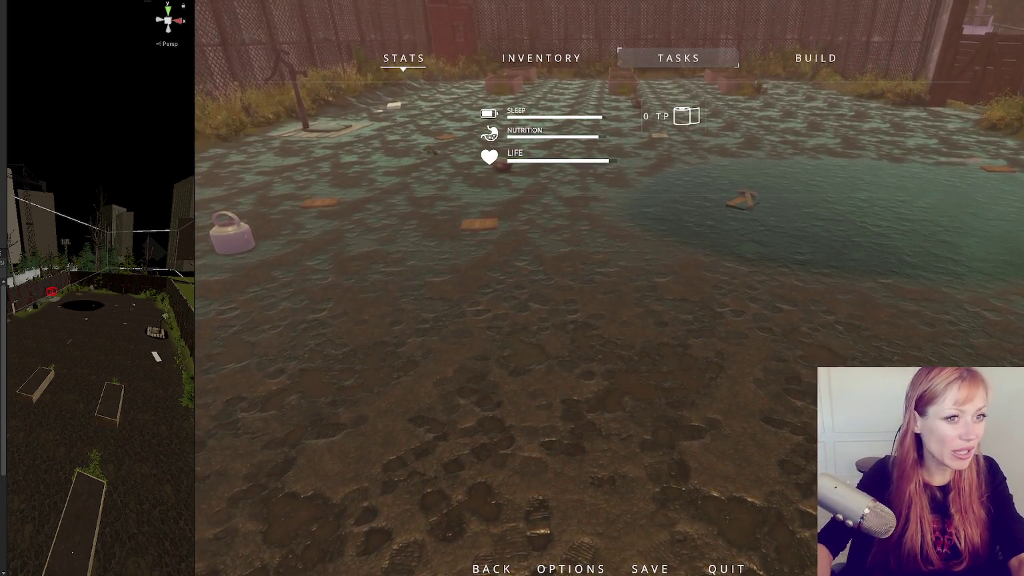
mouse_move(0, 102)
mouse_down()
mouse_move(251, 101)
mouse_move(610, 13)
mouse_up()
click(224, 203)
- Preview rage comic results: Know Your Meme chart, Rage Comics (59 pics), Pinterest, Memedroid
drag(467, 11, 369, 2)
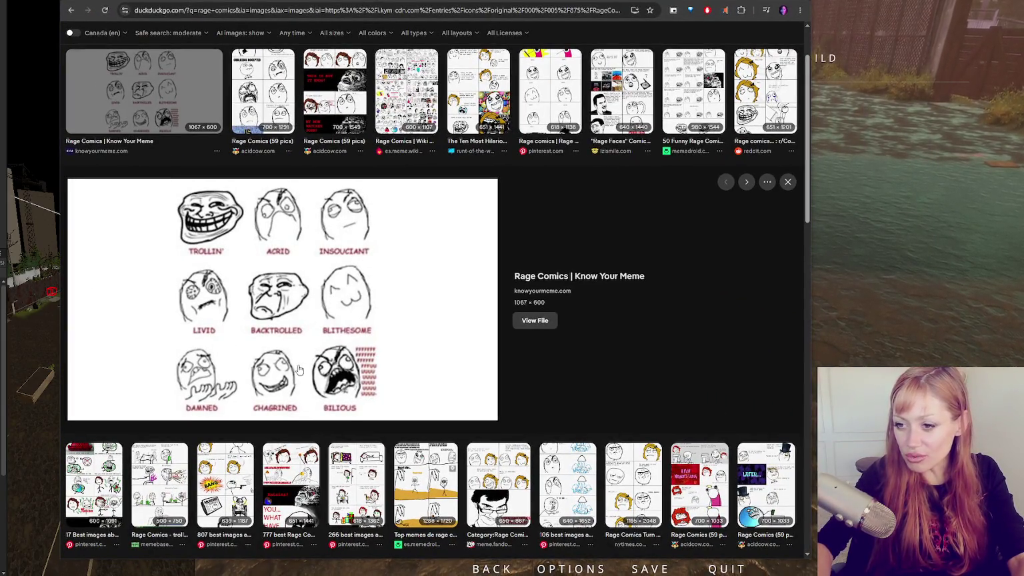
click(273, 114)
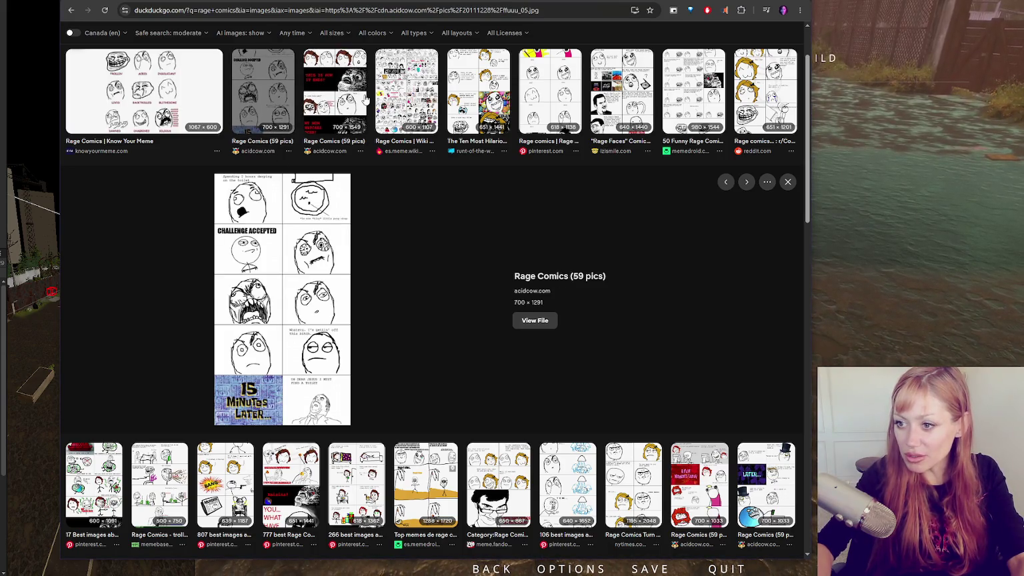
click(364, 99)
click(404, 83)
click(335, 91)
click(144, 92)
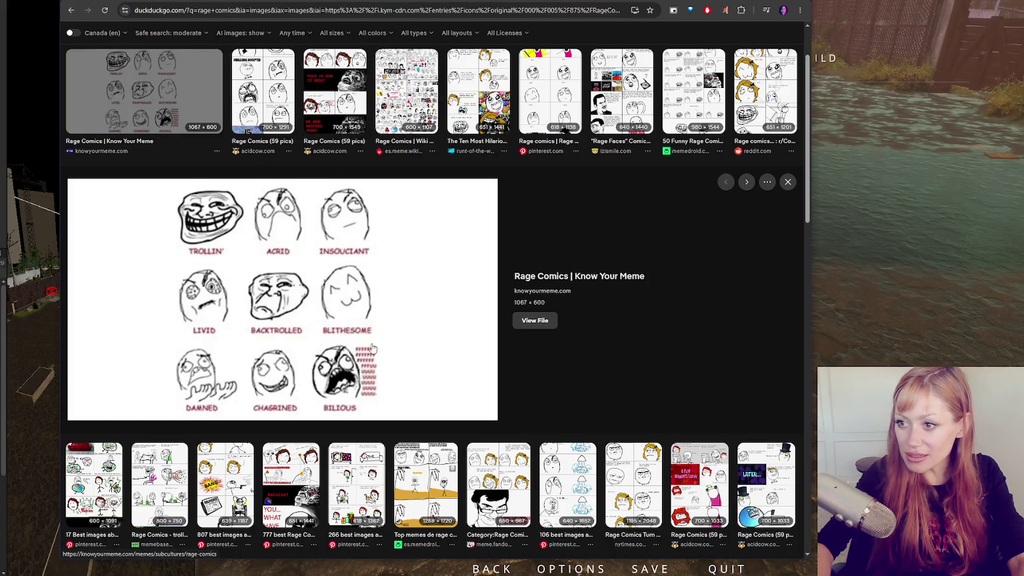
click(264, 87)
click(334, 87)
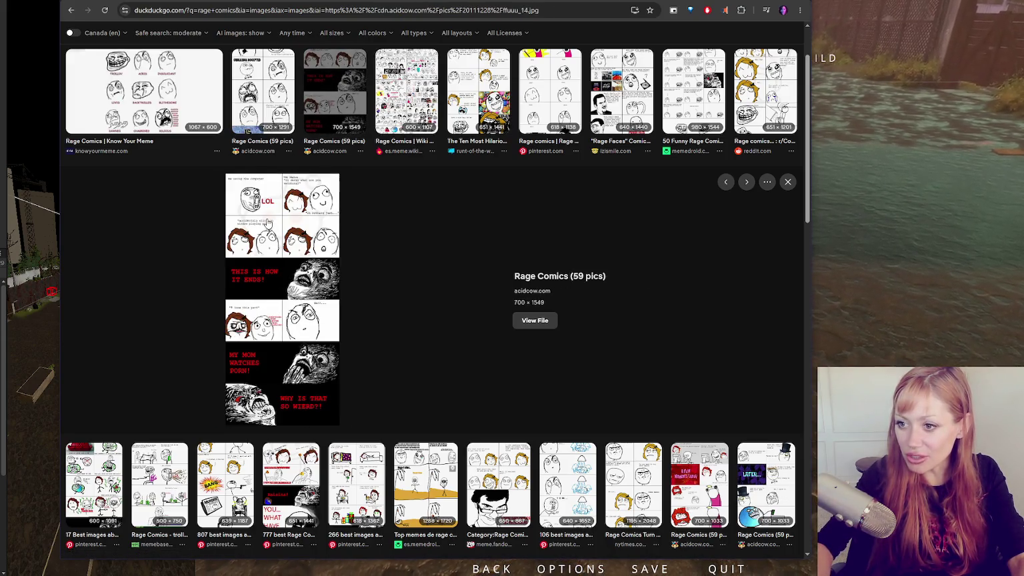
click(172, 95)
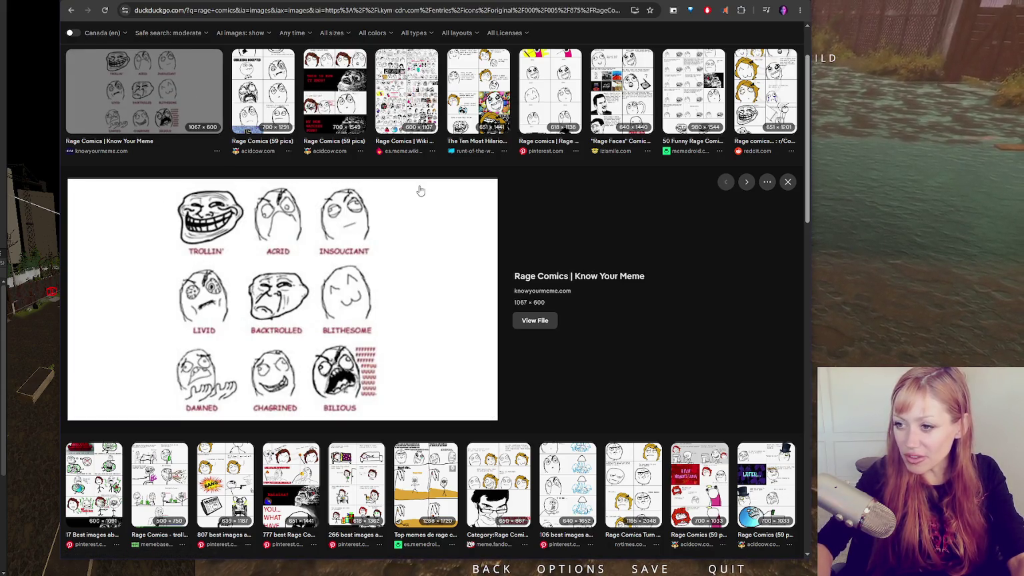
click(550, 93)
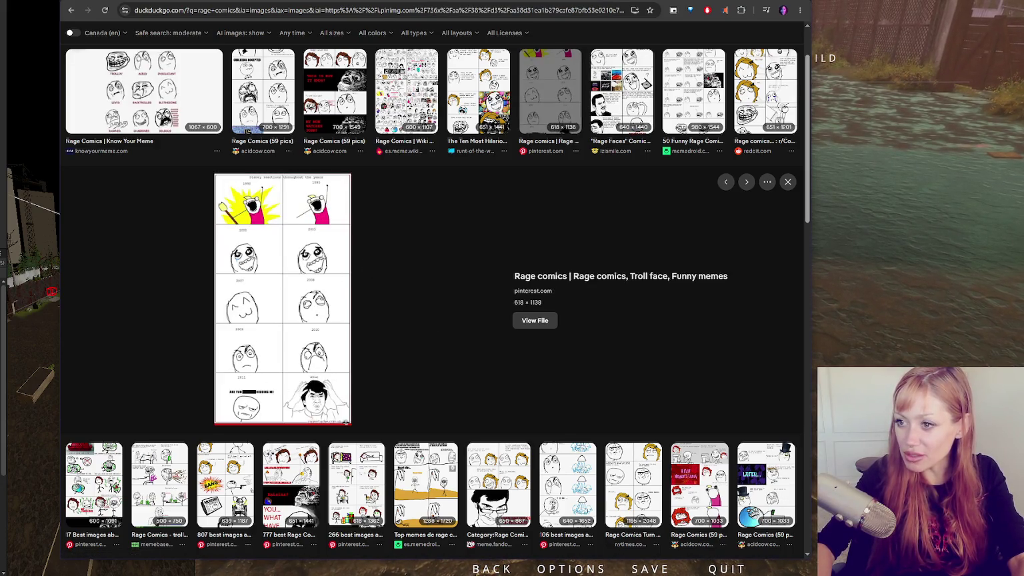
click(693, 80)
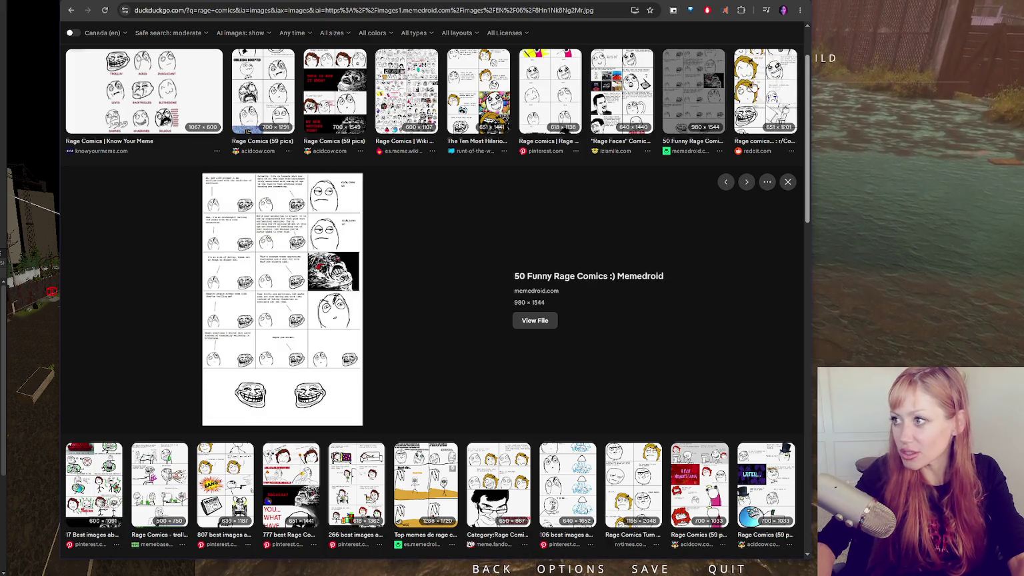
- Preview further results (memebase, Rage Comics part 2, Izismile), then return and close the game menu
key(Right)
scroll(386, 252, down, 1)
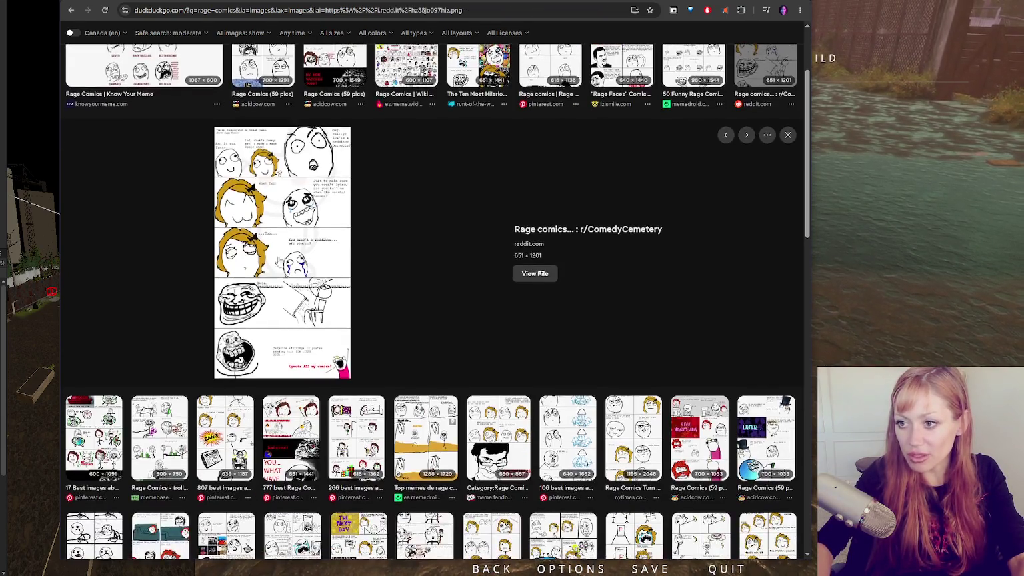
scroll(336, 291, down, 2)
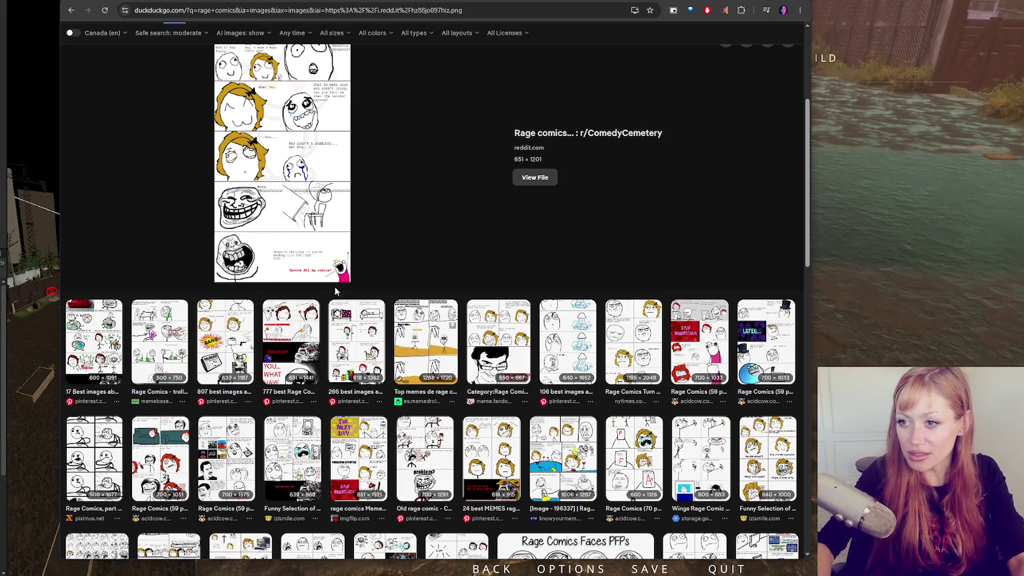
click(160, 341)
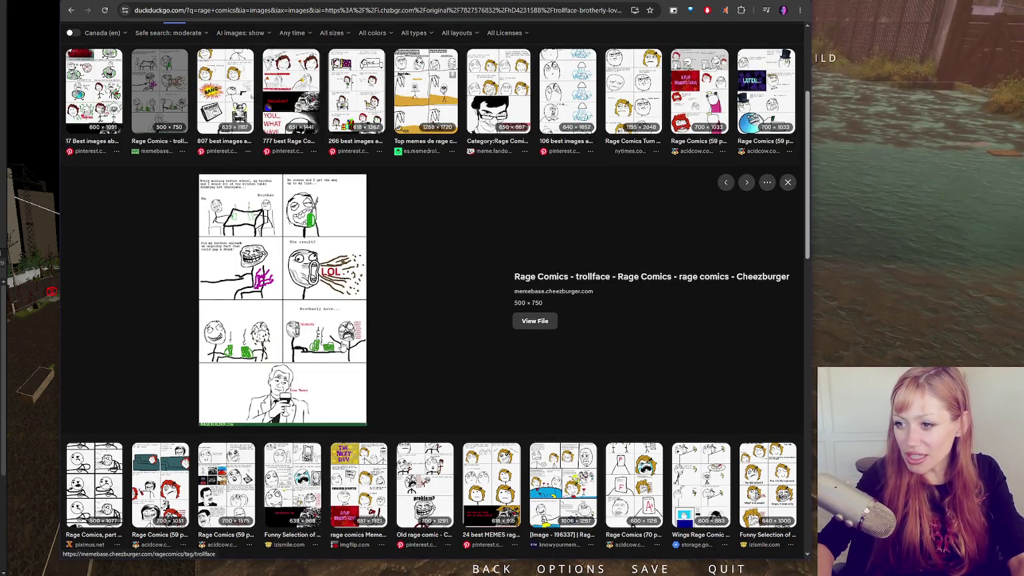
click(93, 484)
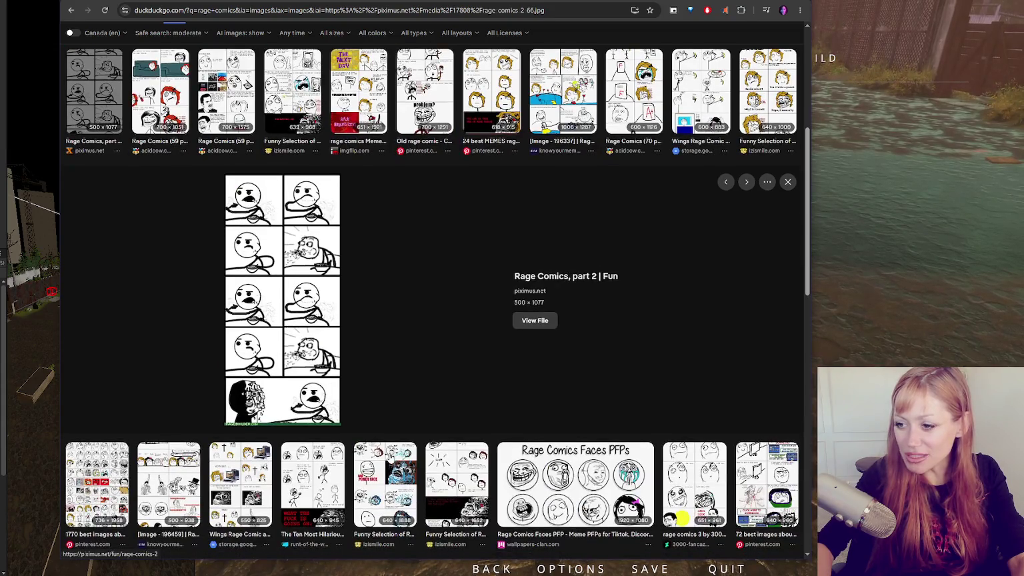
click(391, 457)
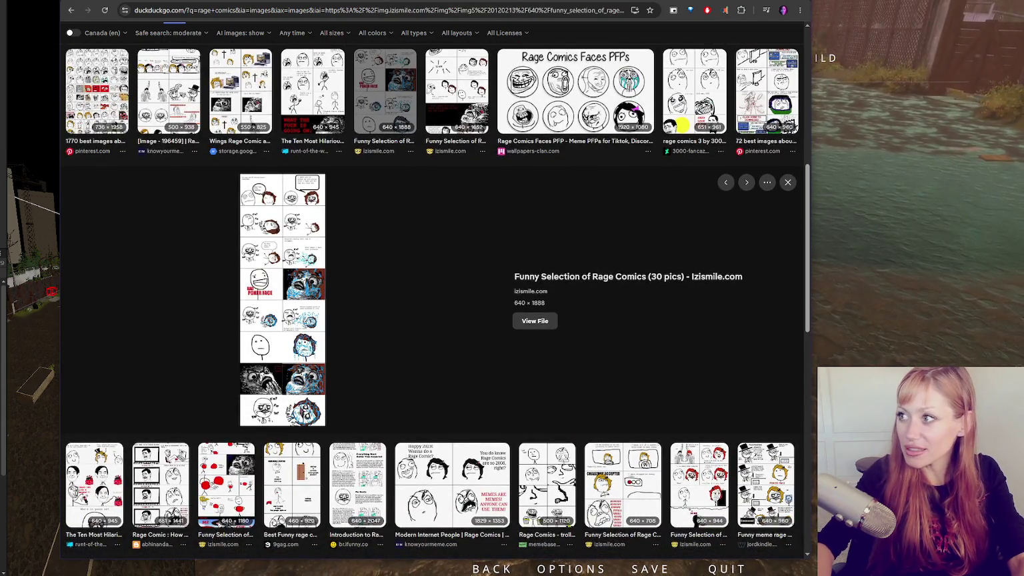
key(alt+Tab)
key(Escape)
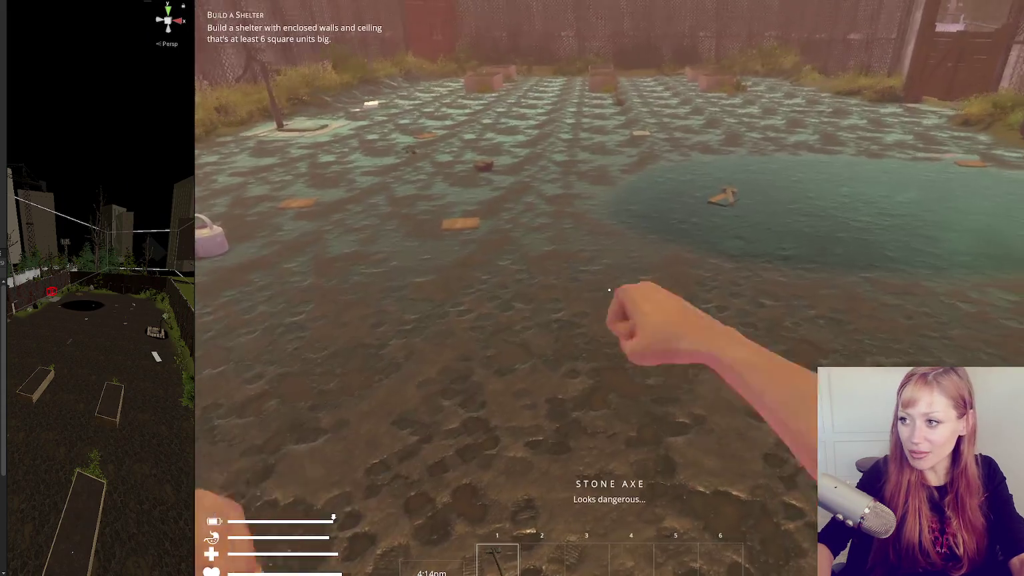
- Walk into the pond, pause the game, and bring FightControls.cs to the front
key(w)
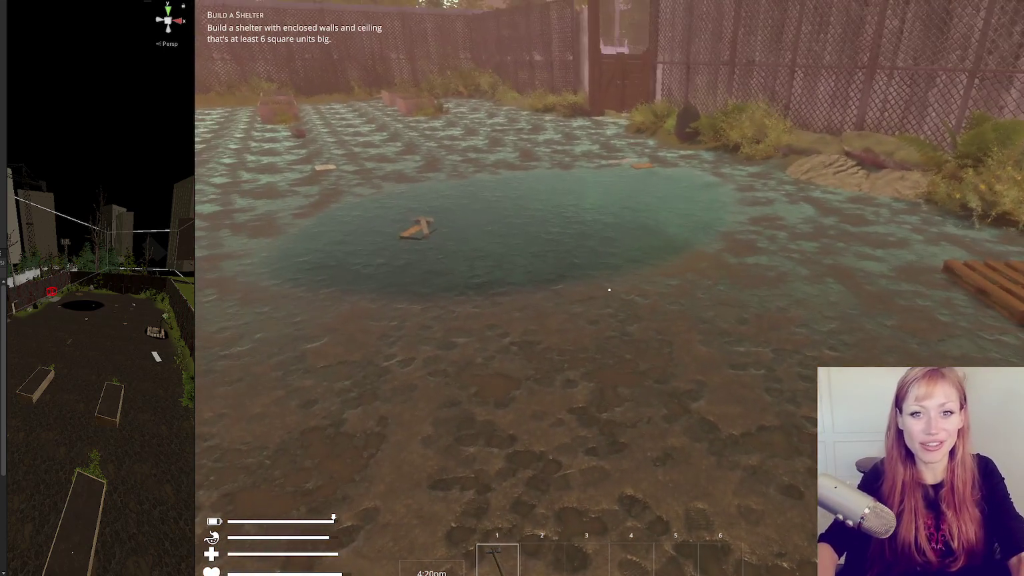
key(w)
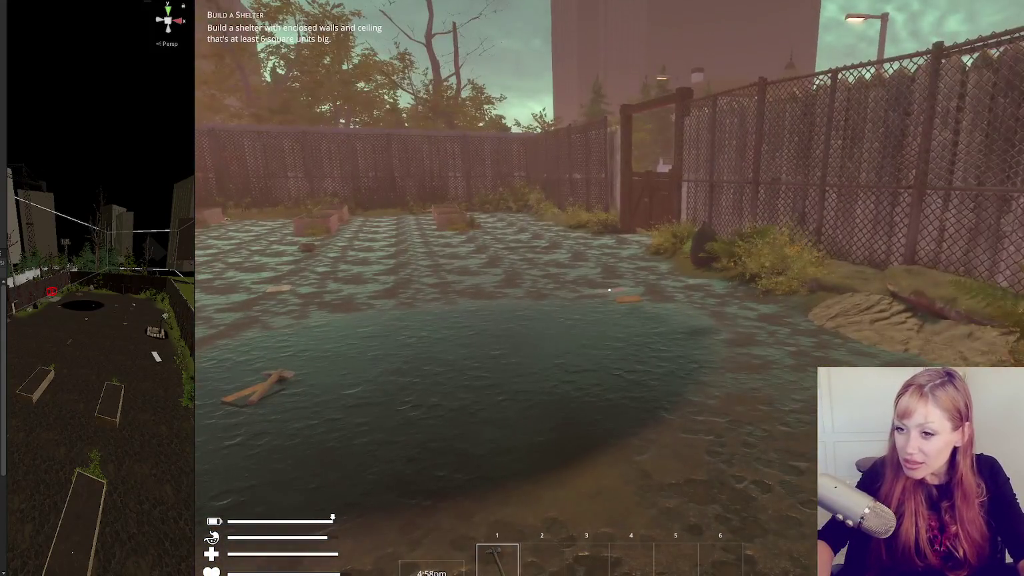
key(Escape)
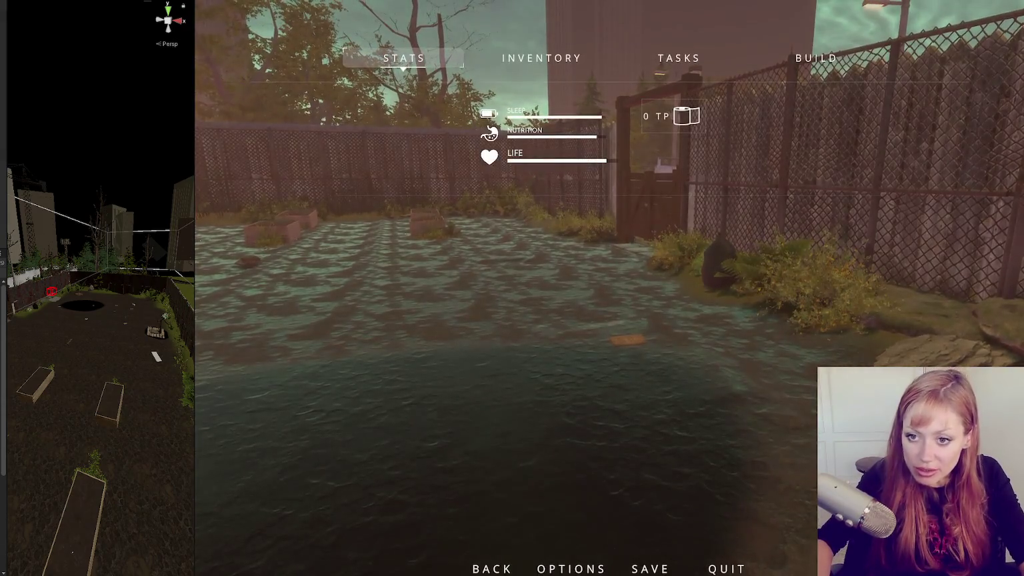
key(Escape)
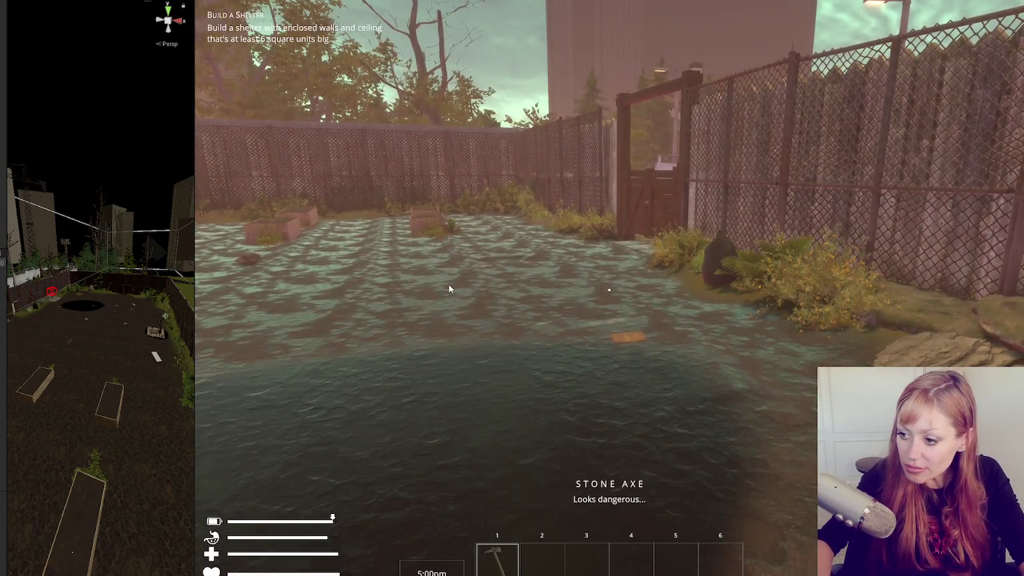
key(Escape)
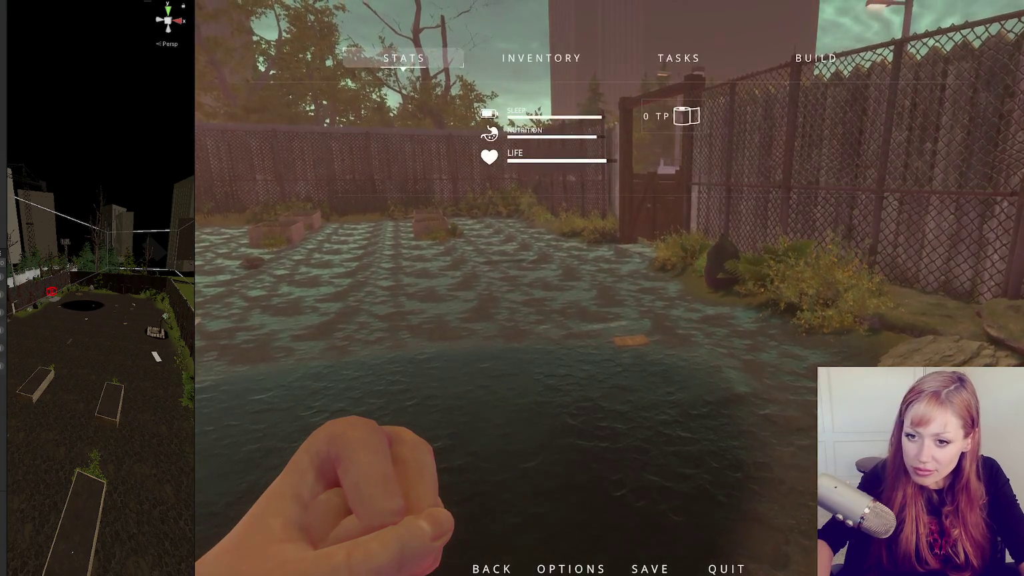
key(alt+Tab)
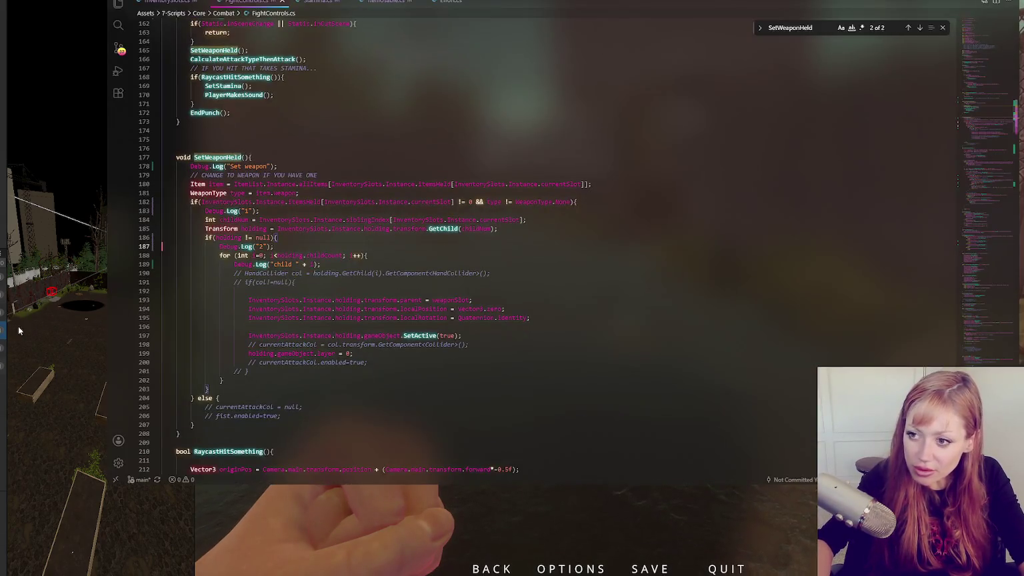
- Inspect lines 200, 198 and 196 of SetWeaponHeld without editing anything
click(370, 362)
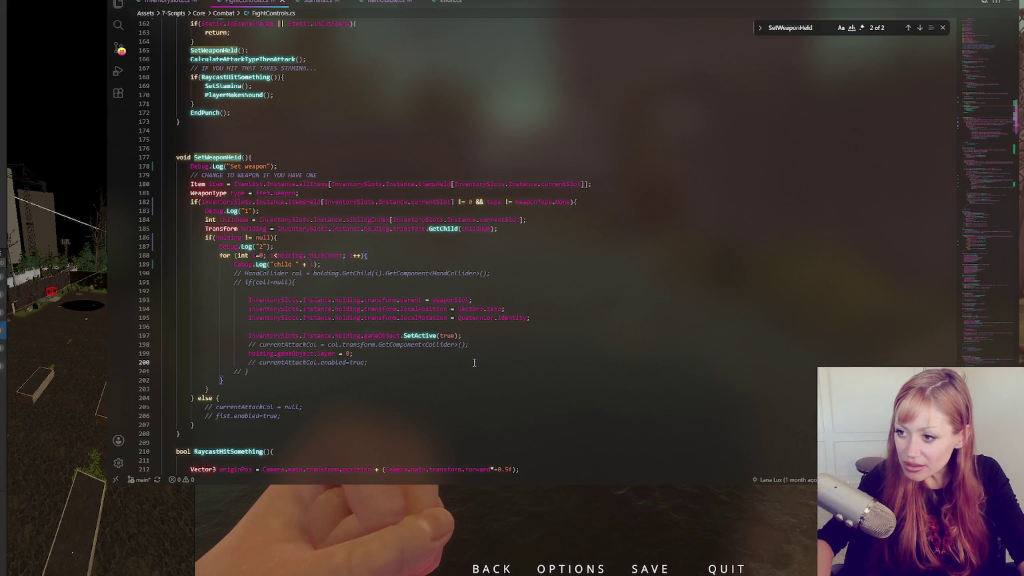
click(479, 344)
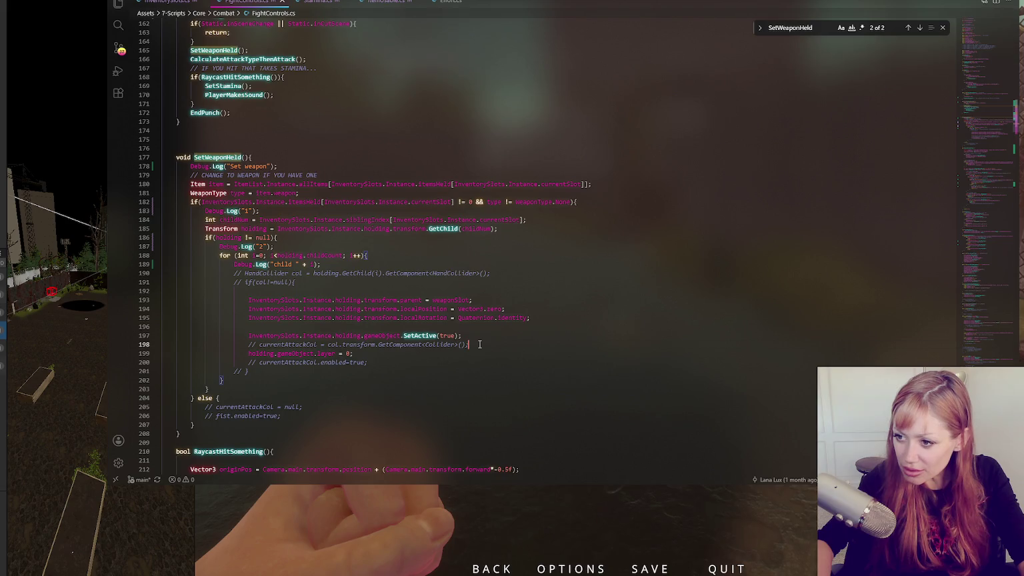
click(480, 326)
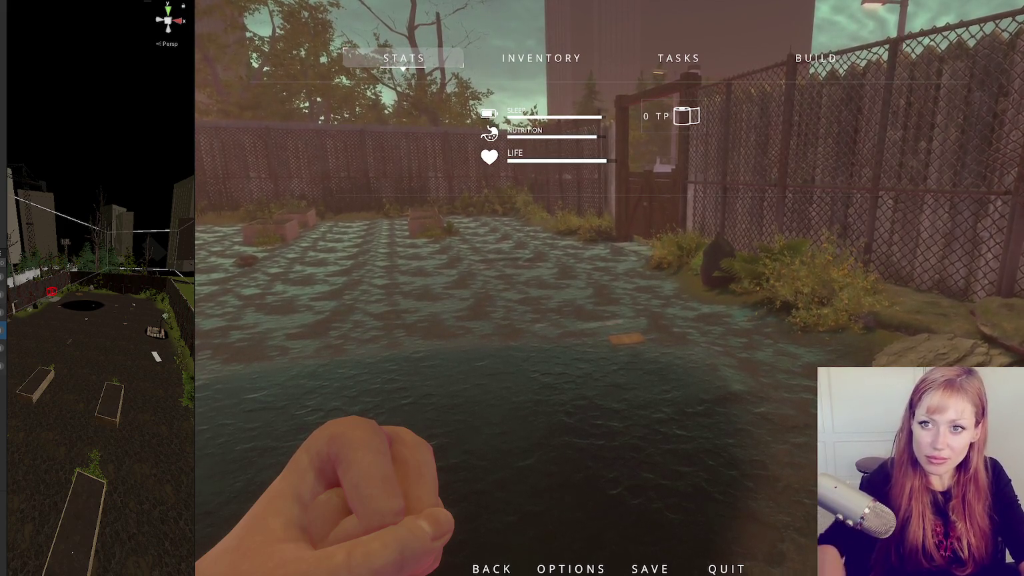
- Resume play, throw four punches, then pause and bring FightControls.cs back
key(Escape)
click(421, 190)
click(420, 191)
click(609, 289)
click(608, 289)
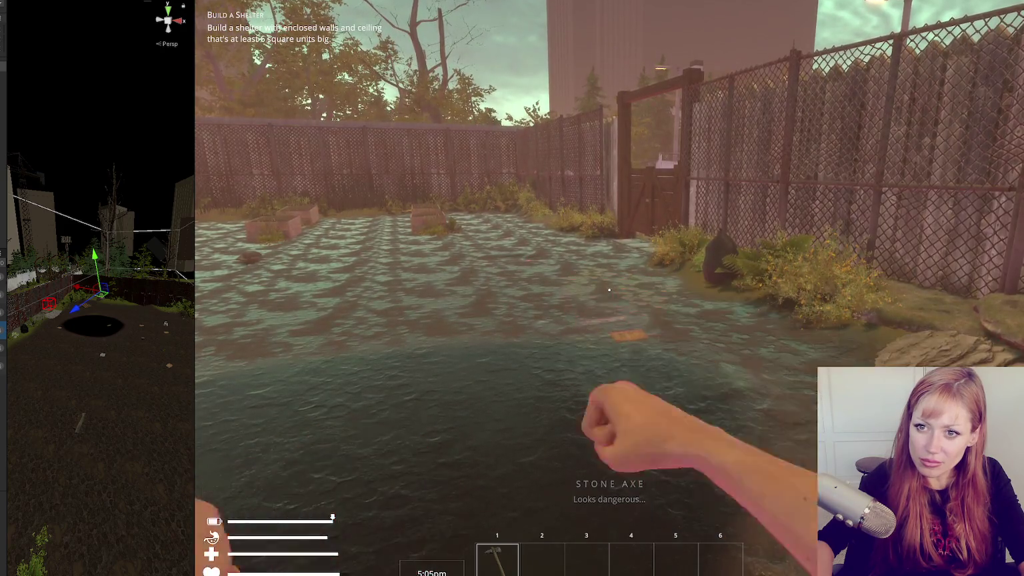
key(Escape)
key(alt+Tab)
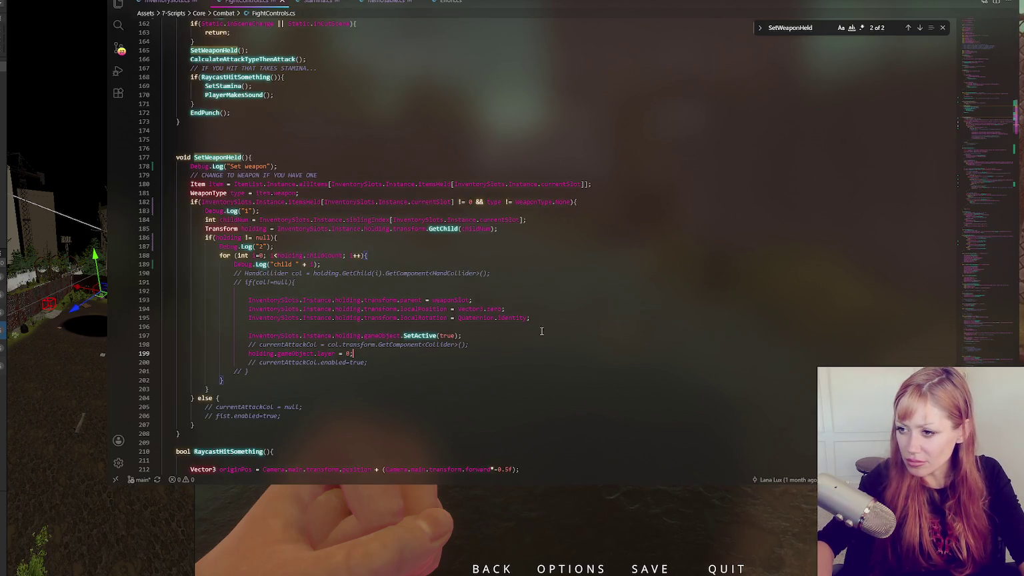
- Mark SetActive on line 197, then widen Unity's left-hand panel and resume play
click(400, 336)
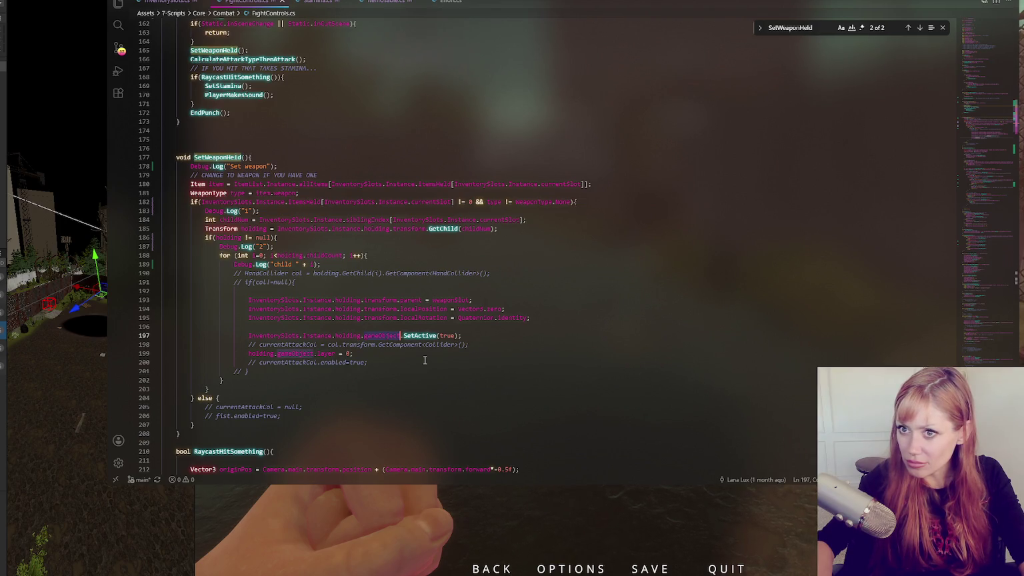
click(10, 113)
drag(10, 113, 72, 114)
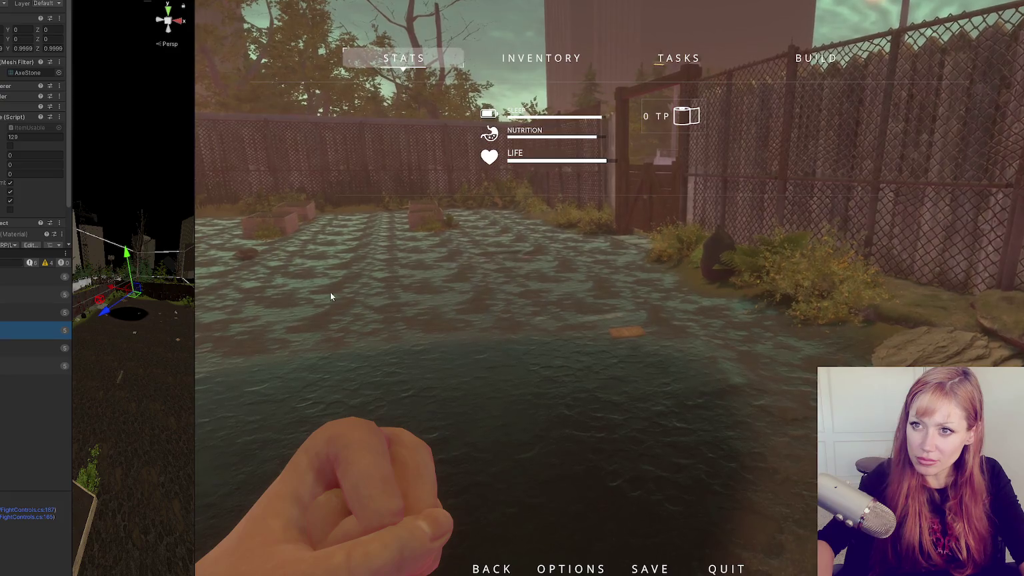
key(Escape)
- Throw six punches in a row to test the swing
click(609, 290)
click(608, 290)
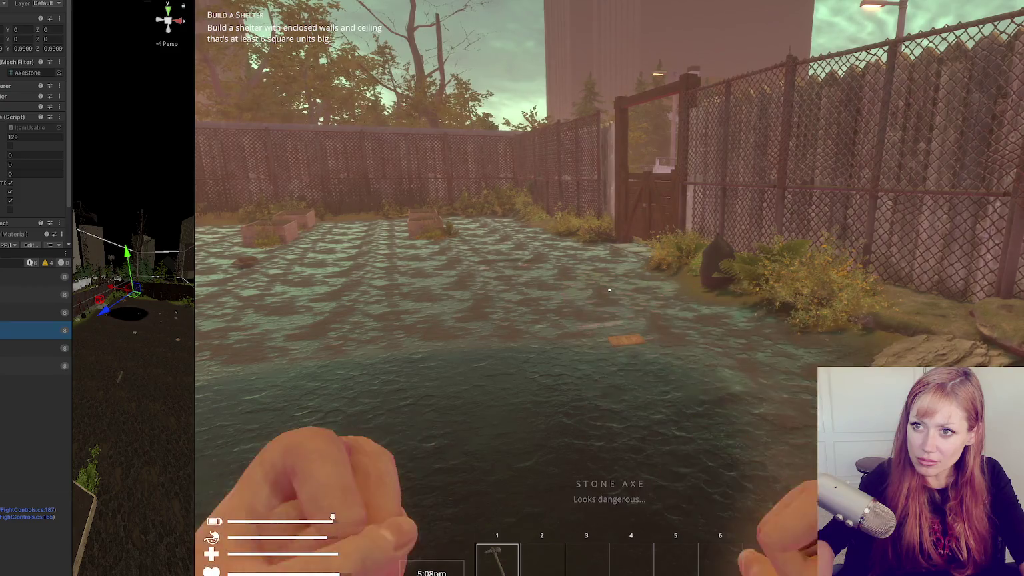
click(609, 289)
click(608, 290)
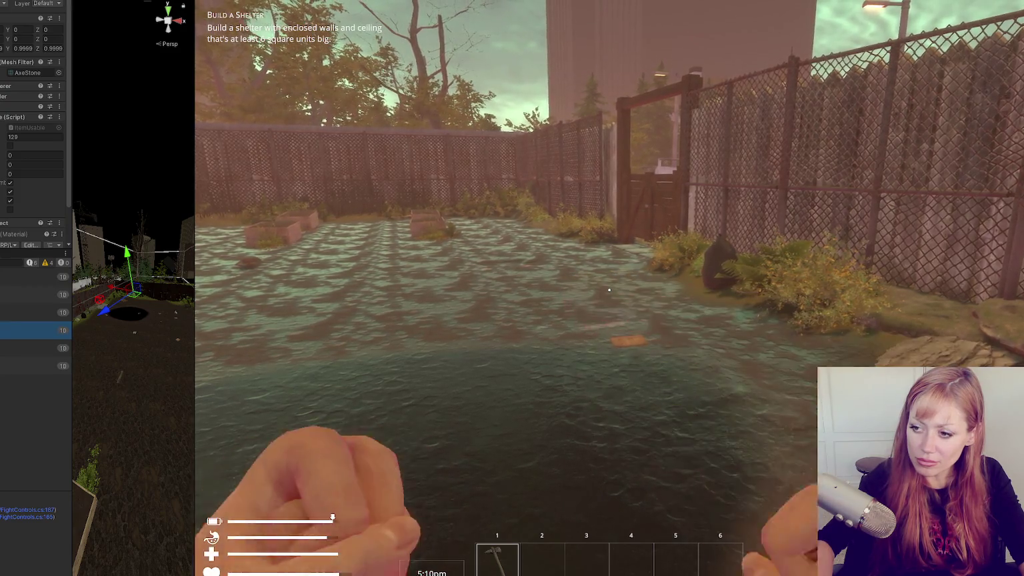
click(609, 290)
click(609, 290)
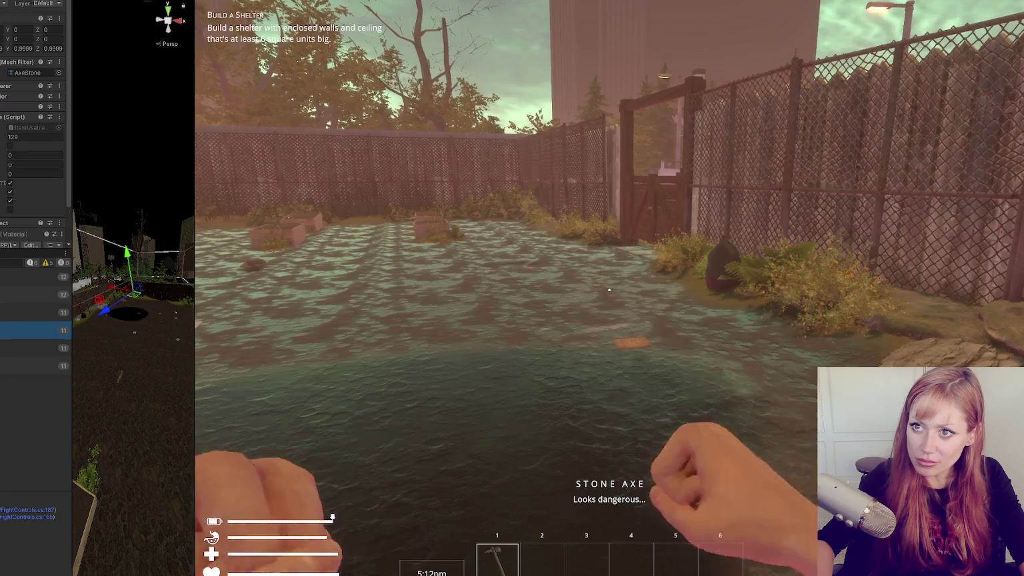
- Flick repeatedly between the stone axe in slot 1 and empty slot 2
key(2)
key(1)
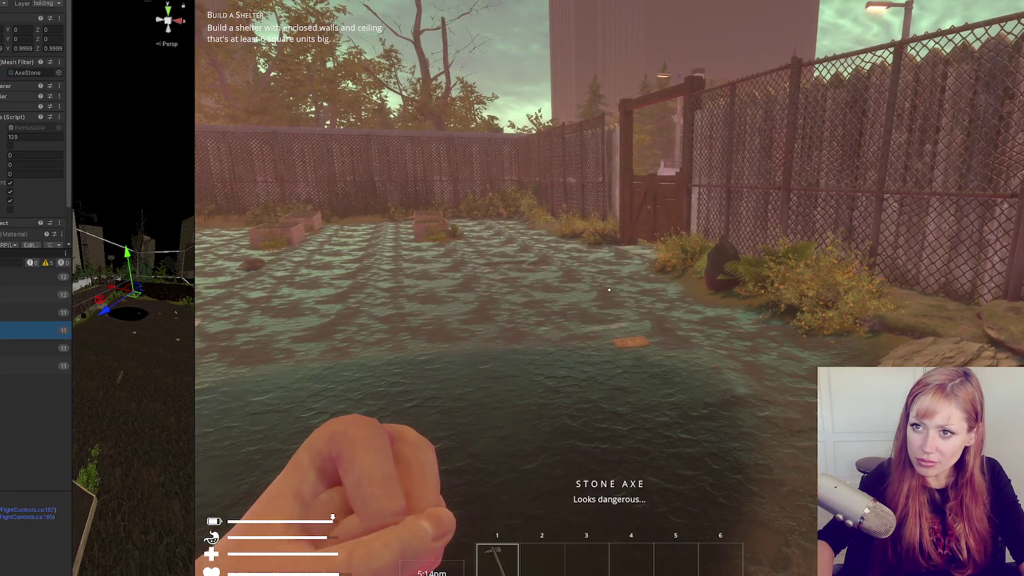
key(2)
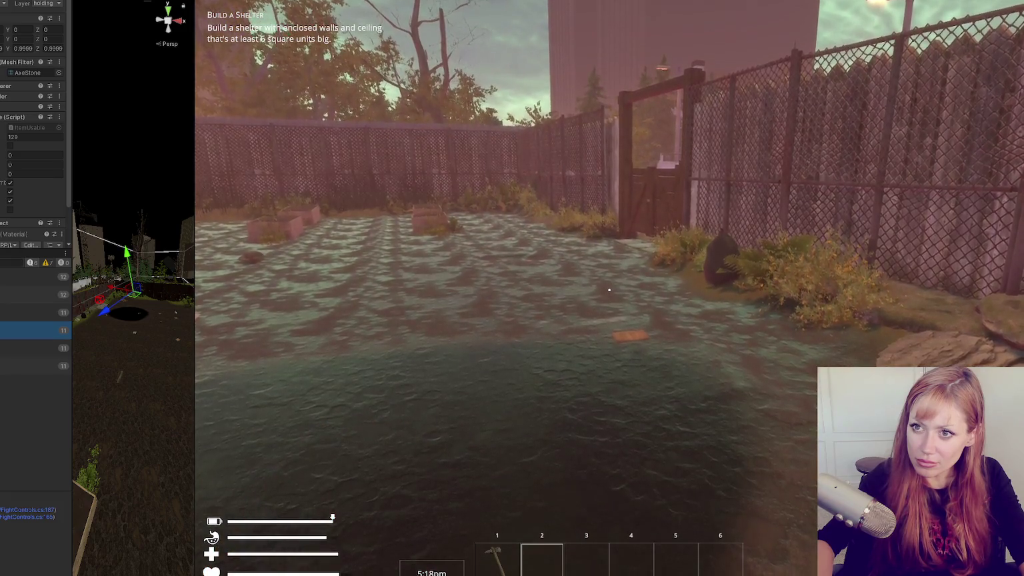
key(1)
key(2)
key(1)
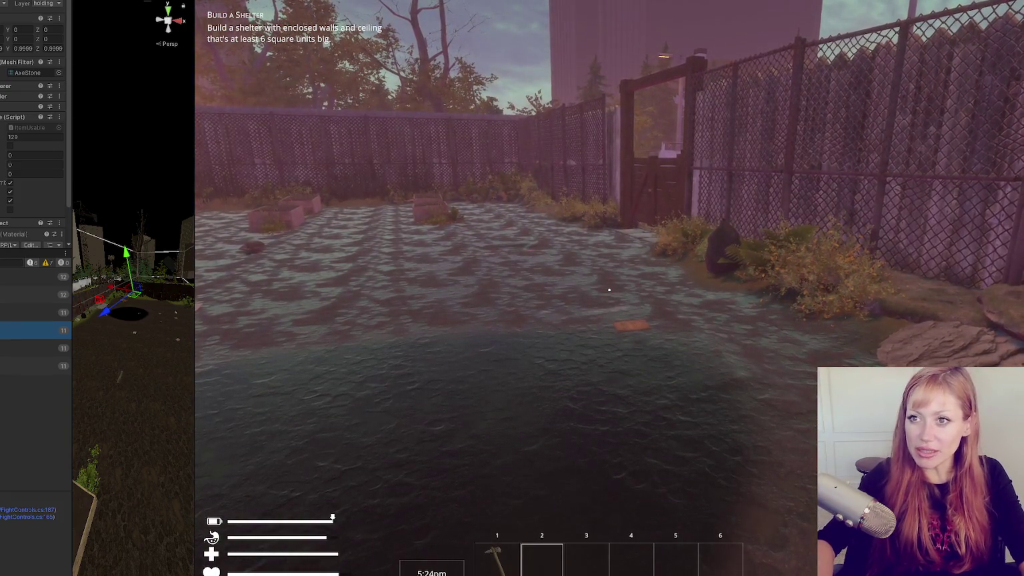
key(1)
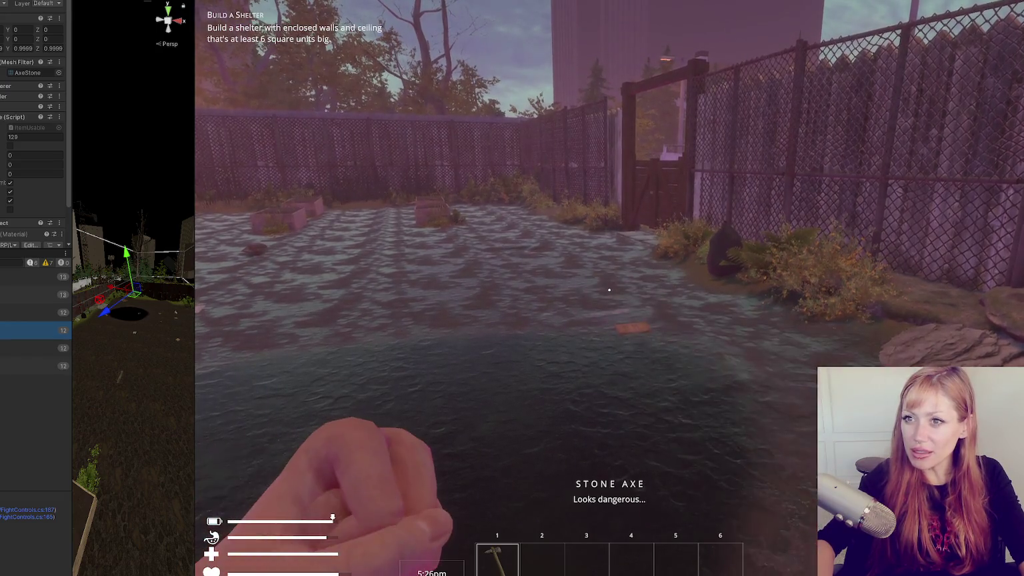
- Alternate punches with slot 2/1 swaps, ending on the stone axe and opening the menu
click(609, 290)
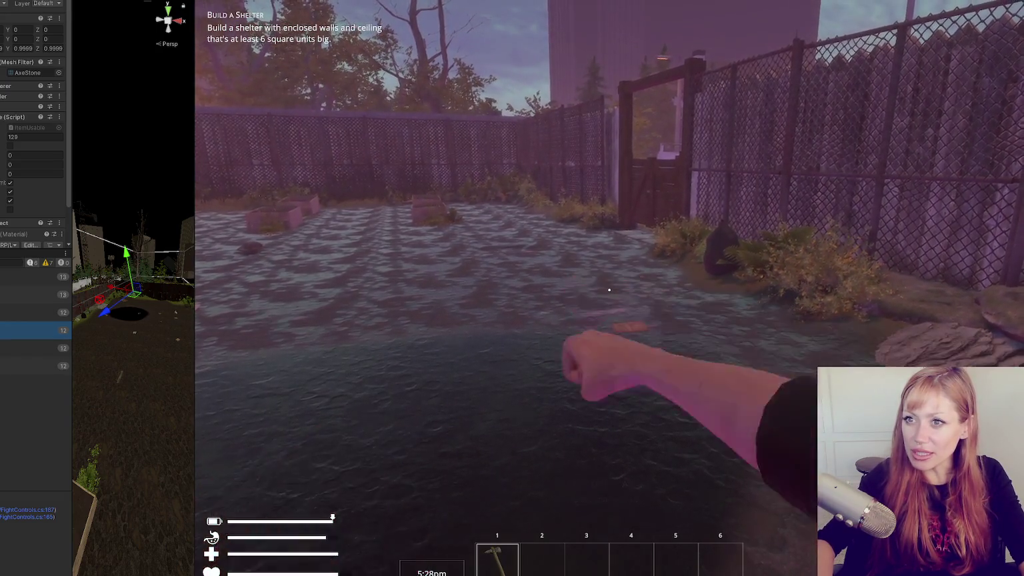
key(2)
key(1)
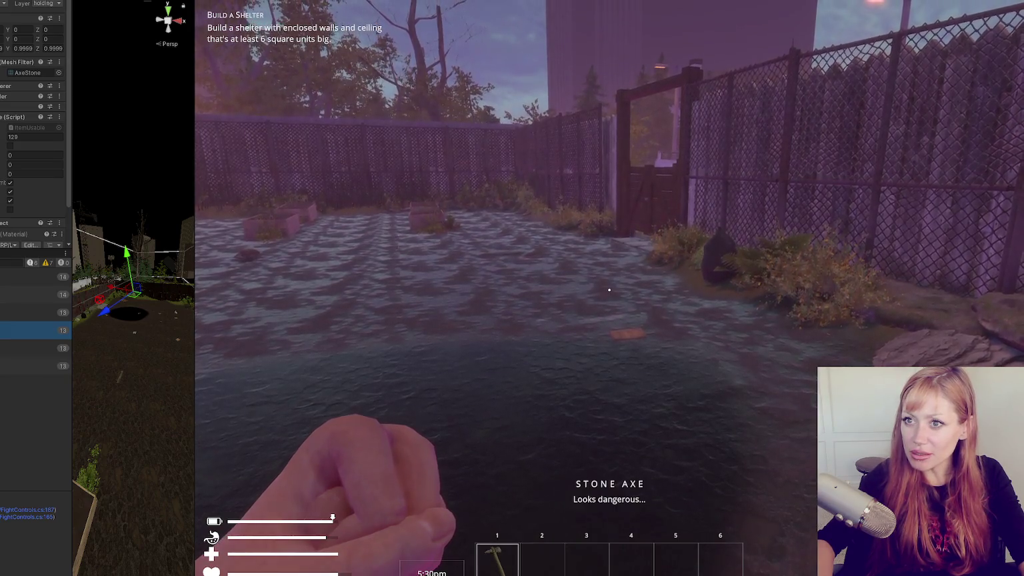
click(608, 290)
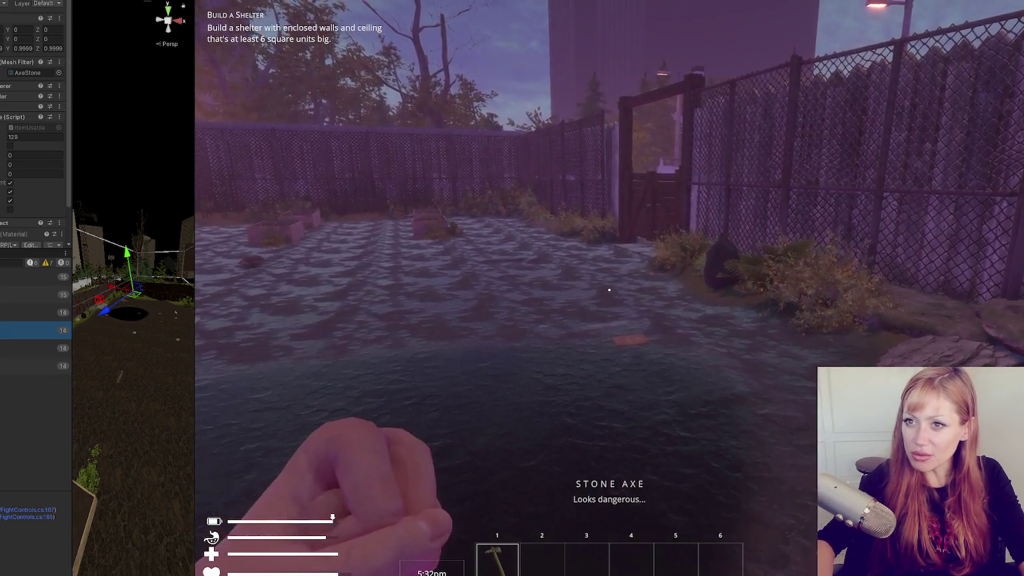
key(2)
key(1)
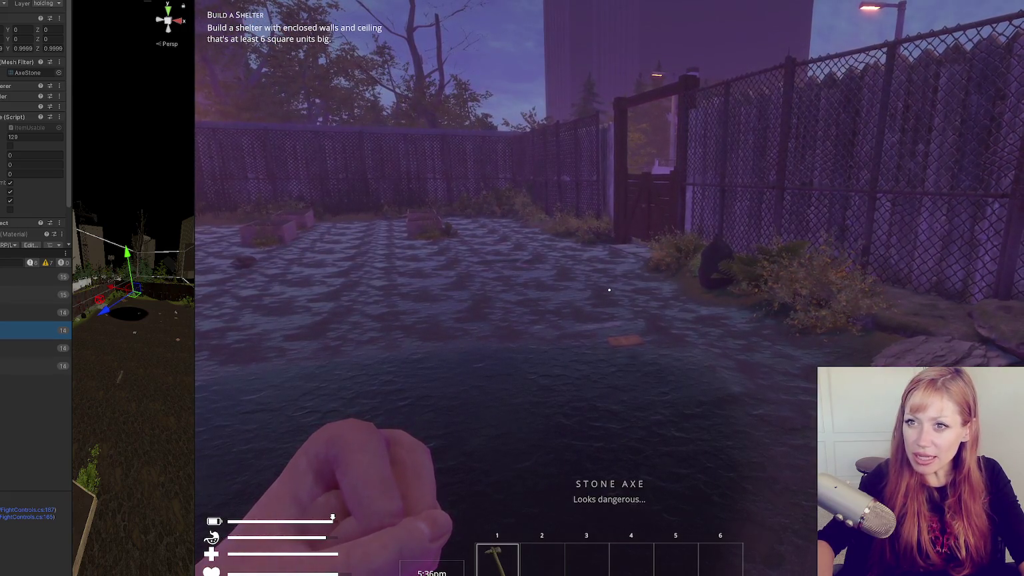
click(609, 289)
click(608, 289)
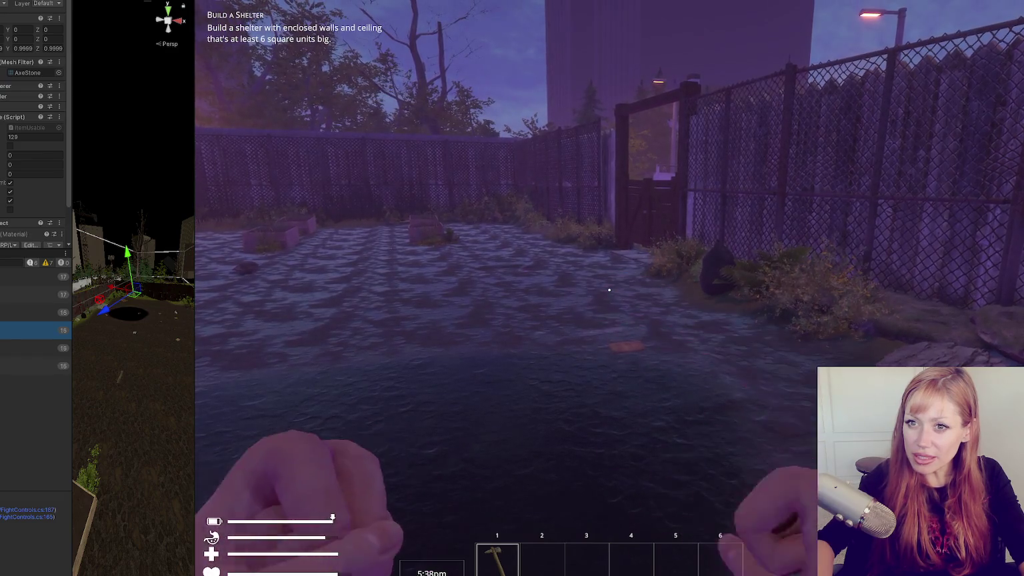
key(1)
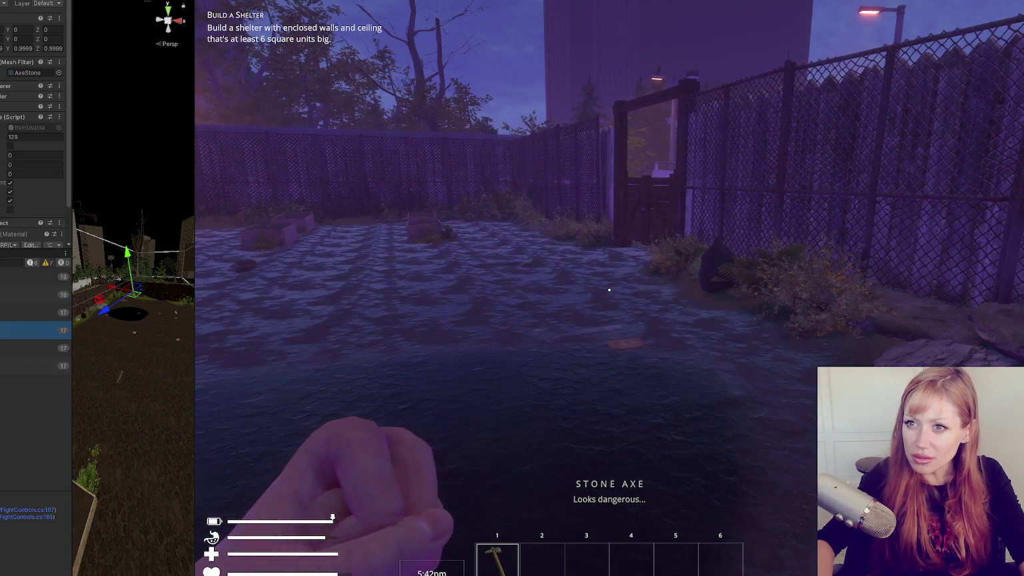
key(Tab)
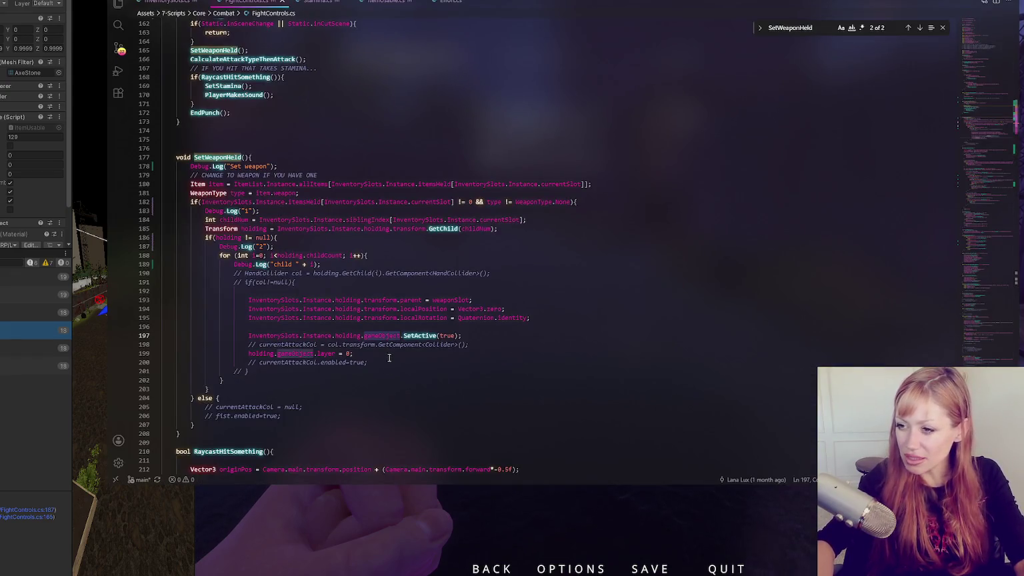
- Examine 'holding' and 'gameObject' on line 197, glancing at Unity's Inspector in between
double_click(349, 336)
double_click(383, 335)
click(459, 335)
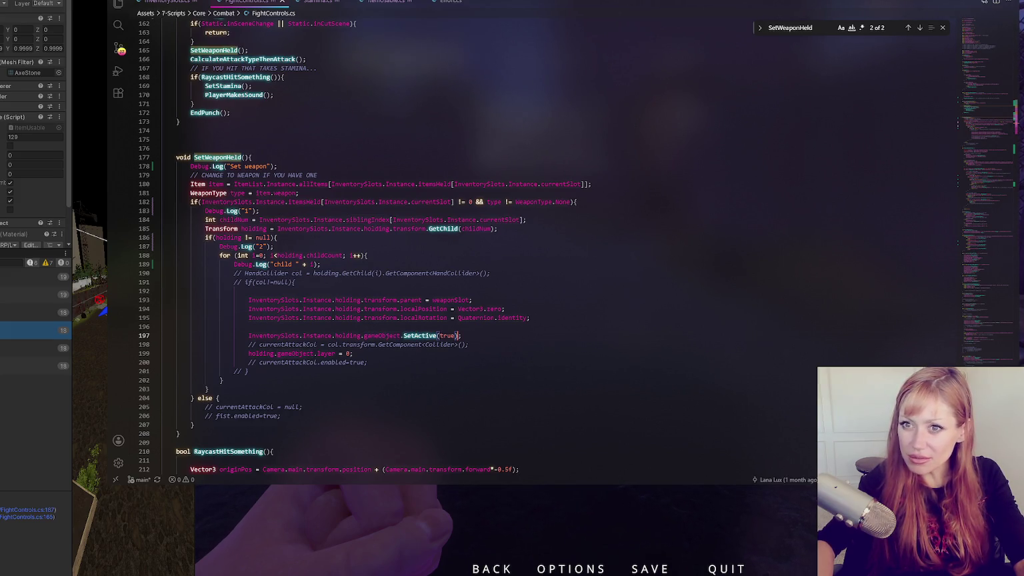
click(29, 61)
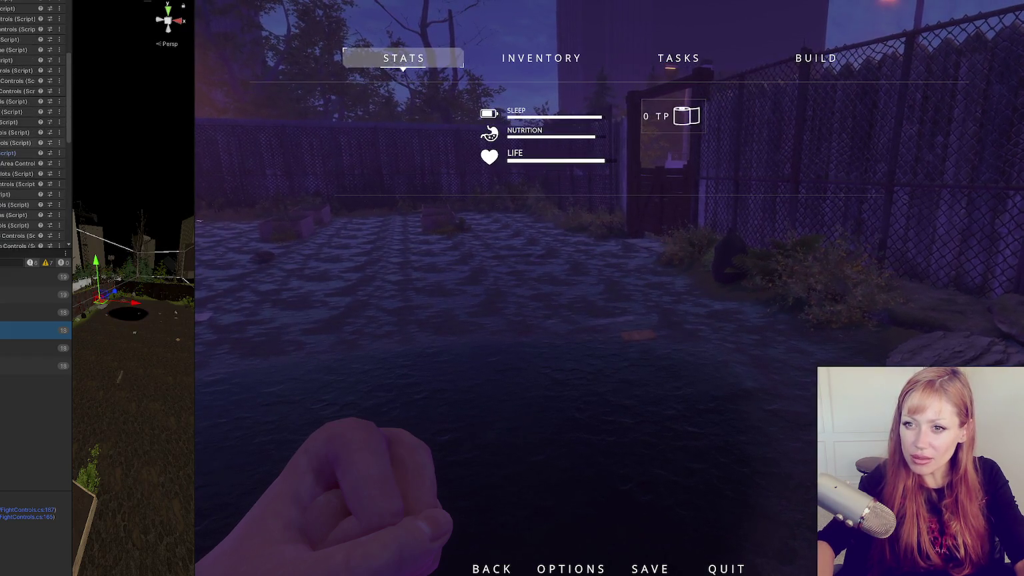
scroll(15, 123, down, 3)
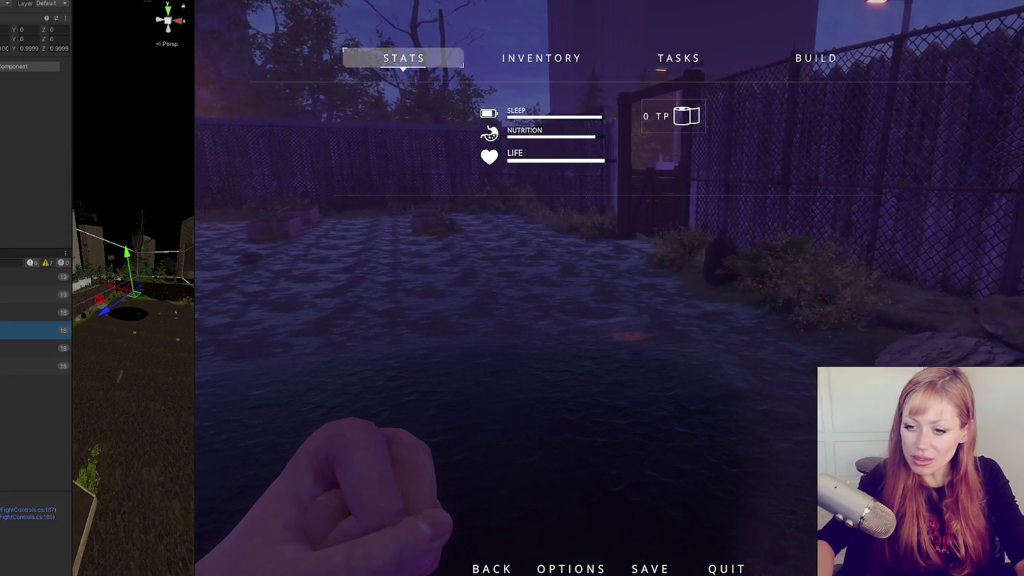
key(alt+Tab)
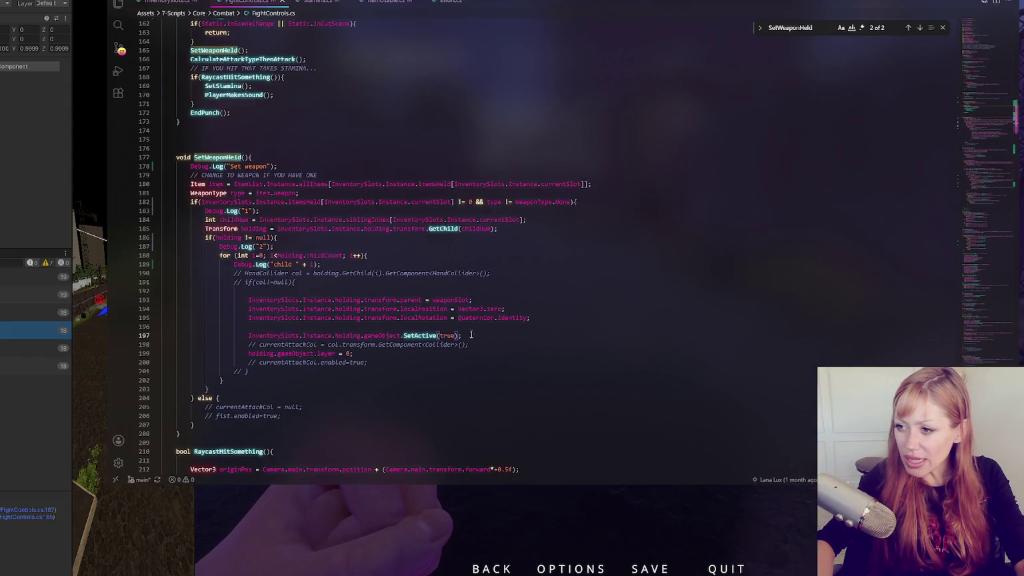
click(470, 335)
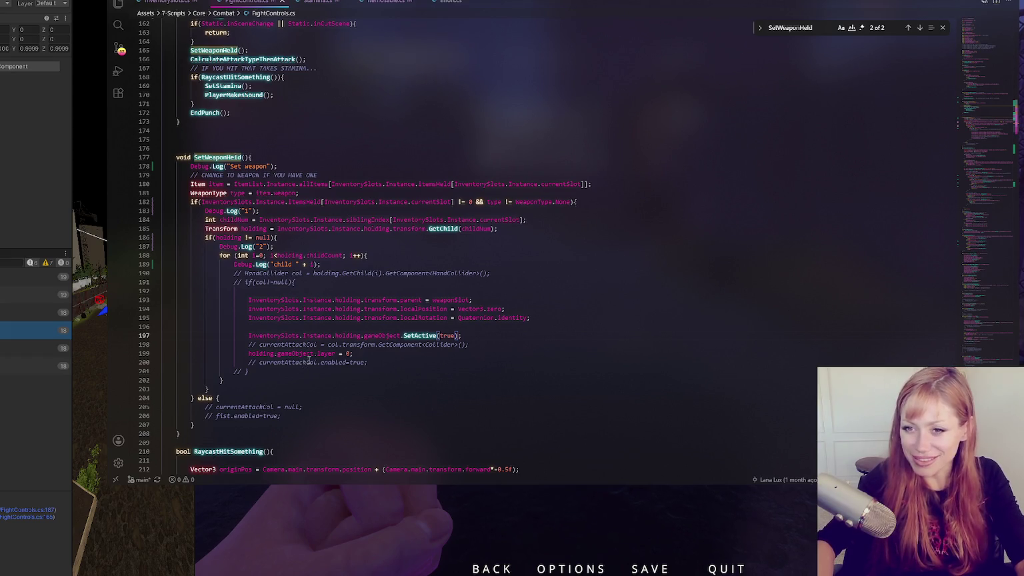
- Resume the game, throw four punches to test the attack, then pause
click(340, 525)
key(Escape)
click(454, 361)
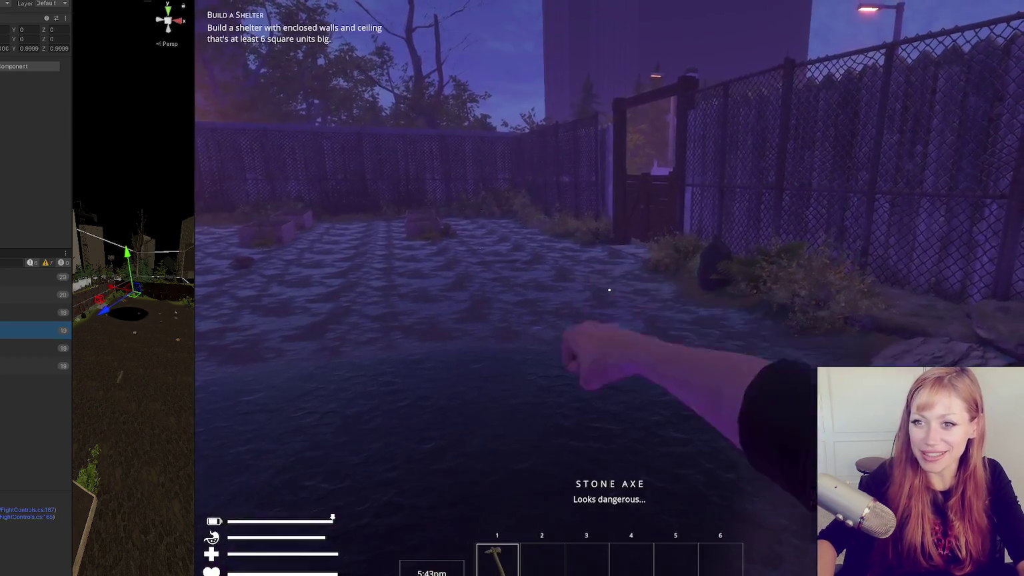
click(610, 290)
click(610, 290)
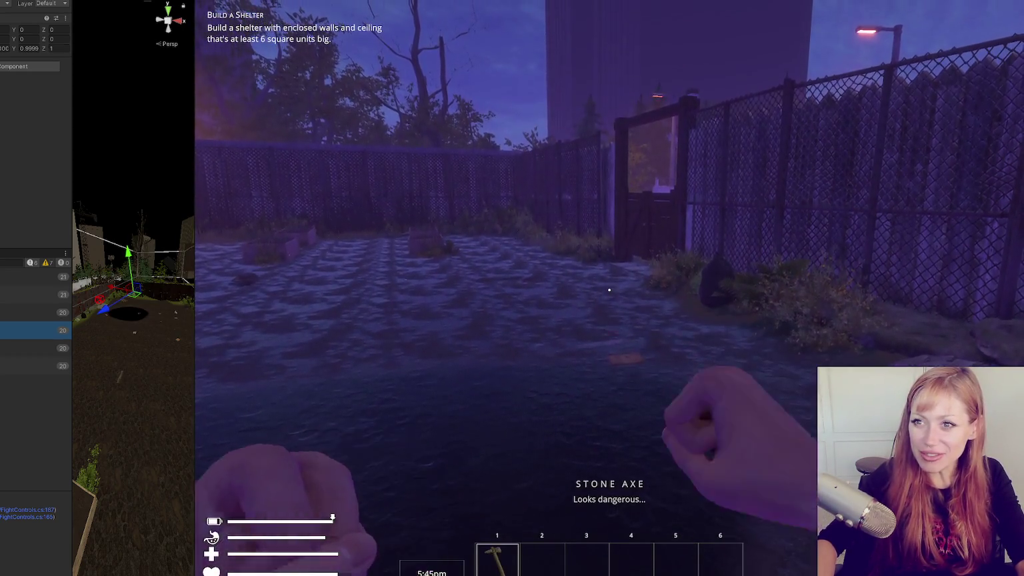
click(609, 290)
click(609, 290)
key(Escape)
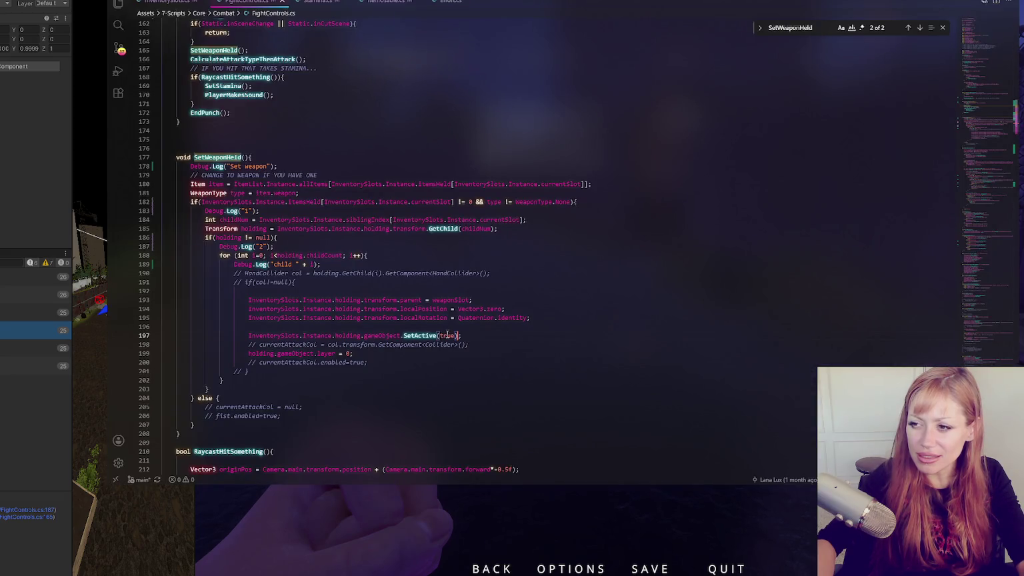
- Select 'holding' on line 197 and search the file for its 17 occurrences
click(389, 336)
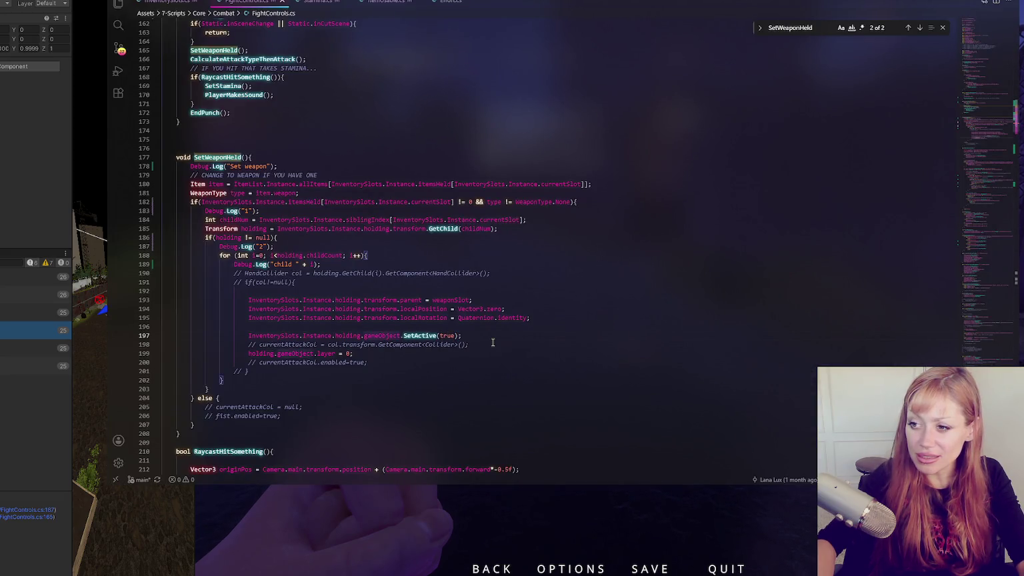
double_click(346, 336)
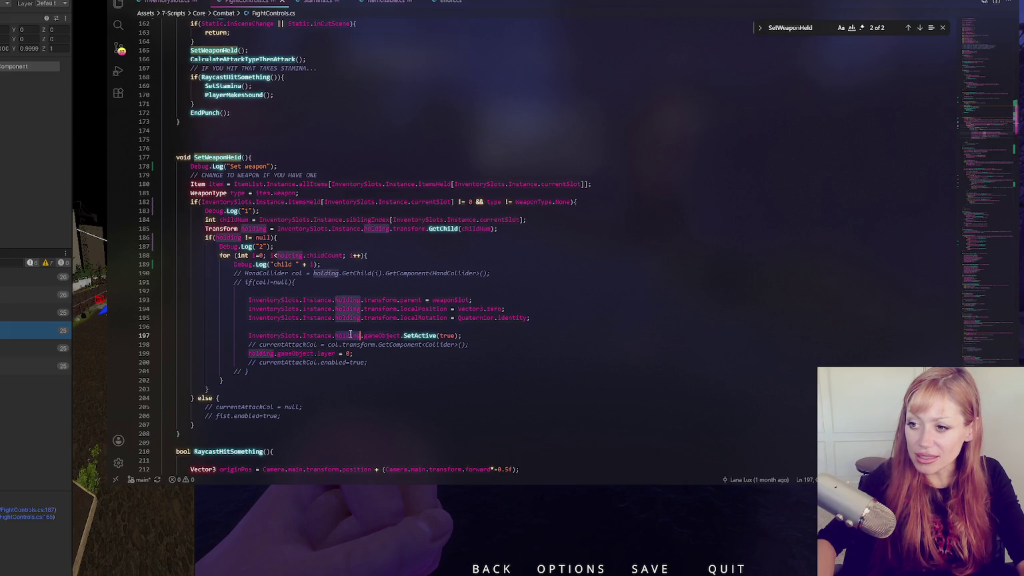
key(ctrl+f)
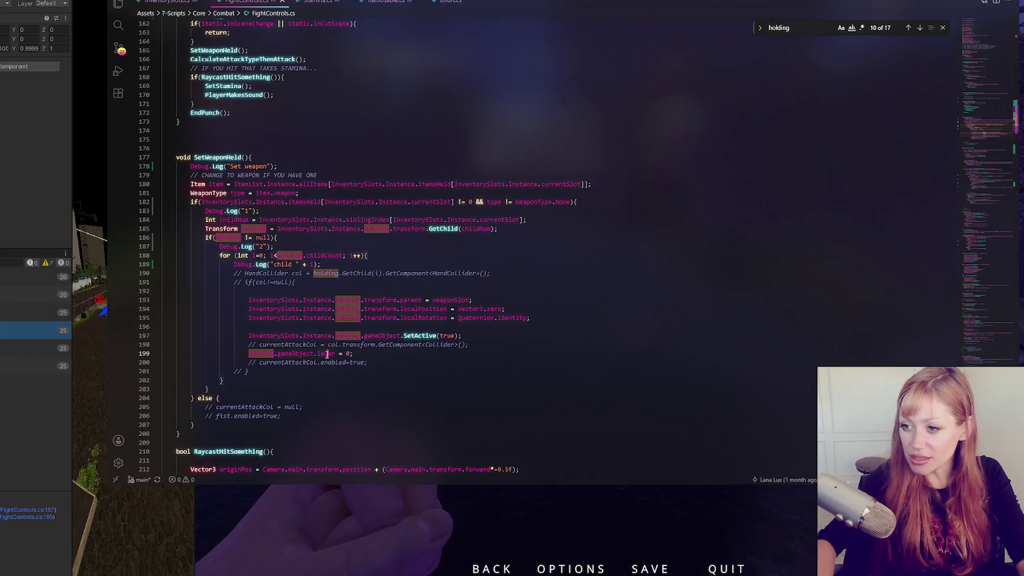
click(394, 351)
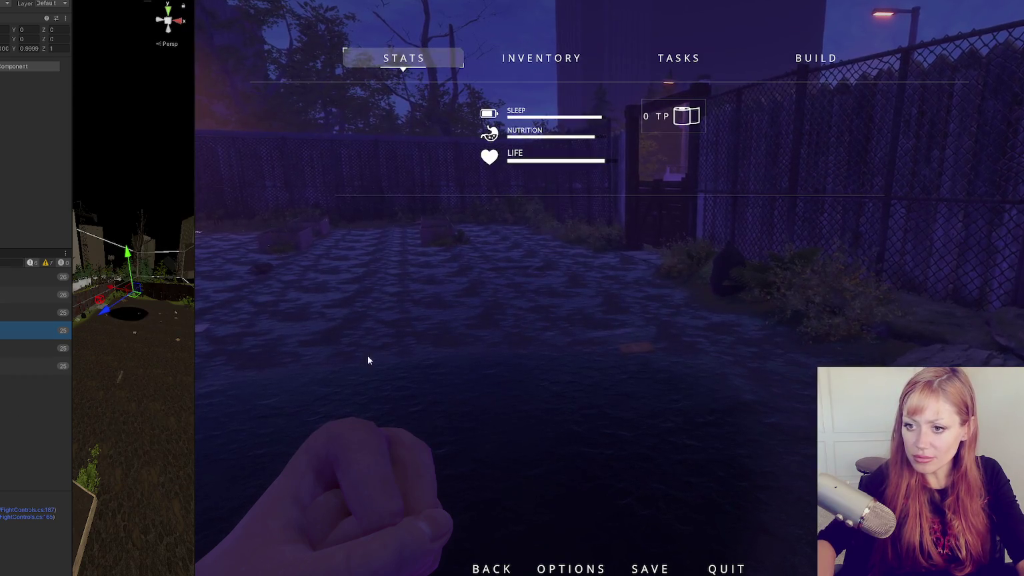
- Resume the game, equip the Stone Axe from hotbar slot 1, swing it, then pause again
key(Escape)
key(1)
click(395, 350)
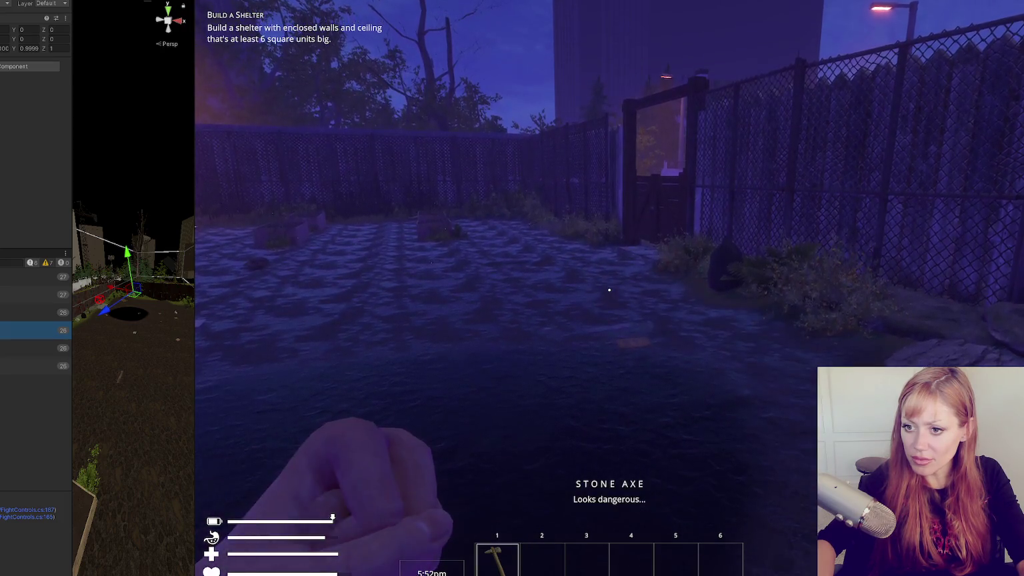
key(Escape)
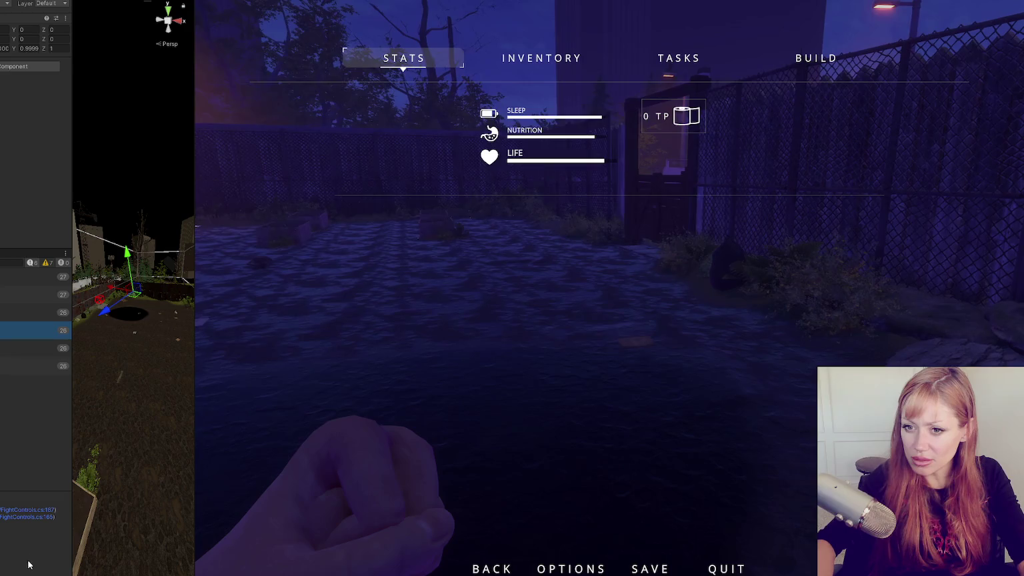
- Back in FightControls.cs, add a blank line after line 199
key(alt+Tab)
click(413, 352)
key(Return)
key(Return)
key(Return)
- Insert blank lines after the SetActive line and the commented collider line, before layer = 0
click(480, 335)
key(Return)
key(Return)
key(Return)
click(494, 372)
key(Return)
key(Return)
key(Return)
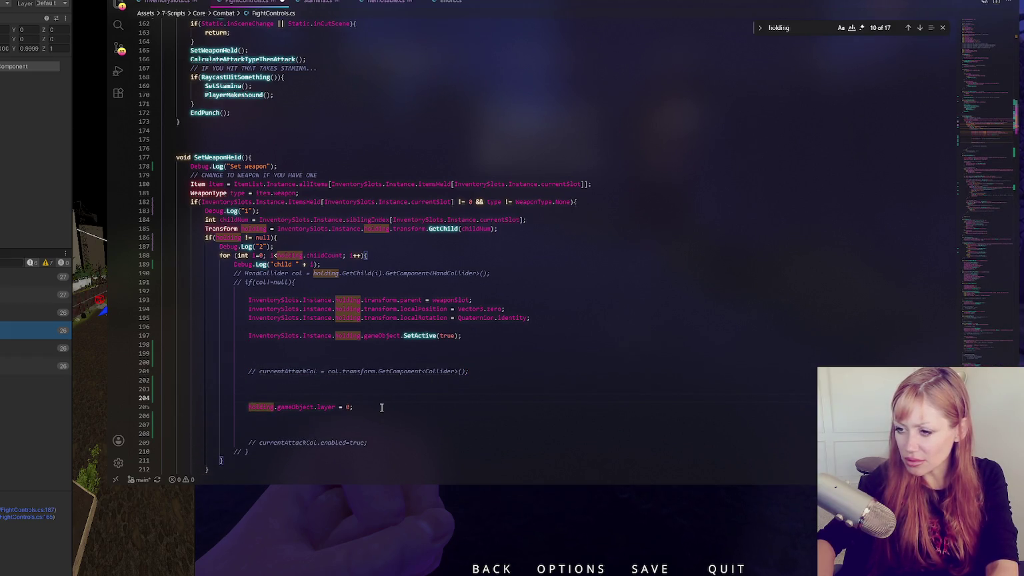
click(381, 407)
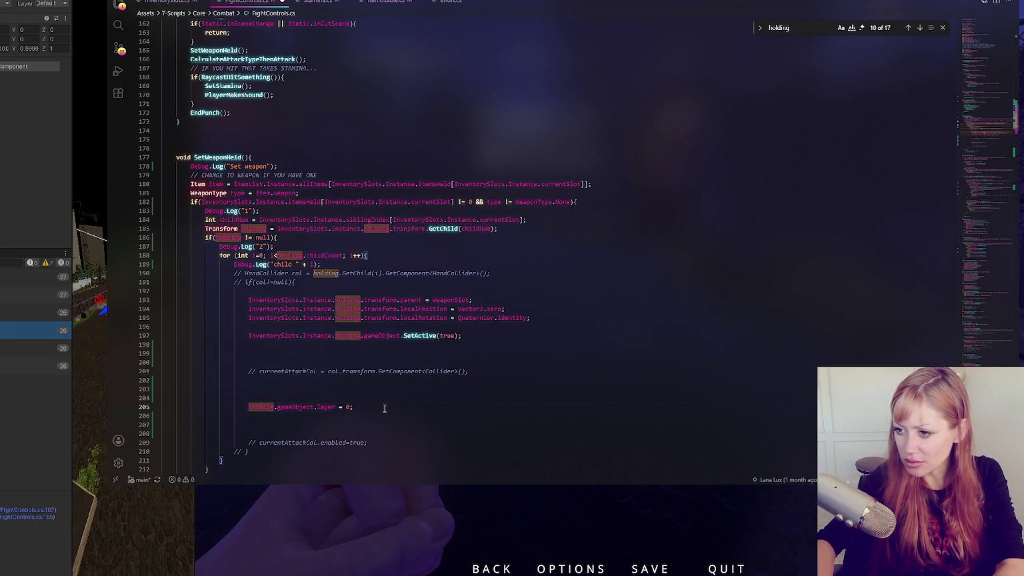
click(435, 333)
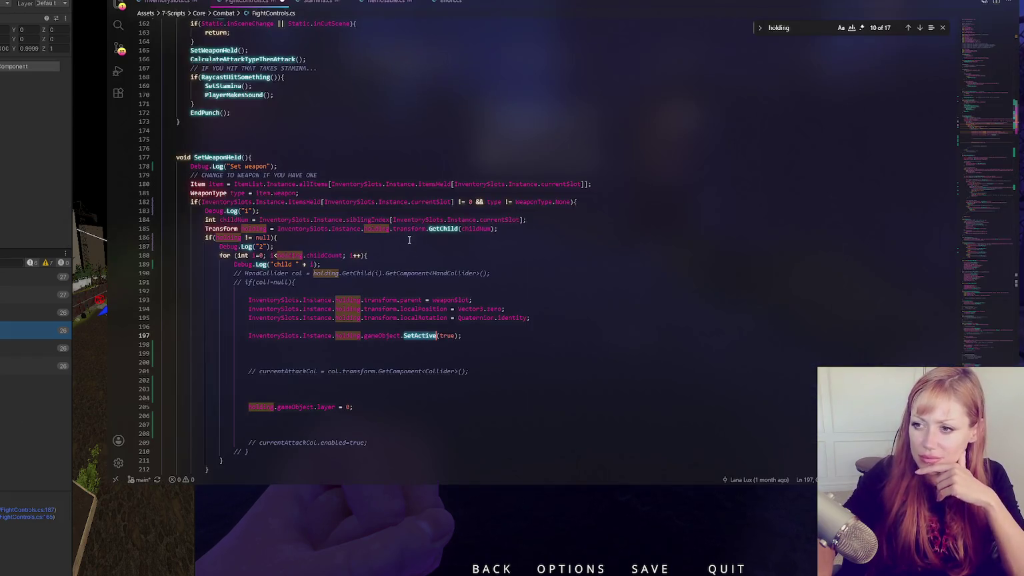
- Inspect the uses of childNum and currentSlot, then find 'holding' and jump to its previous match
click(307, 255)
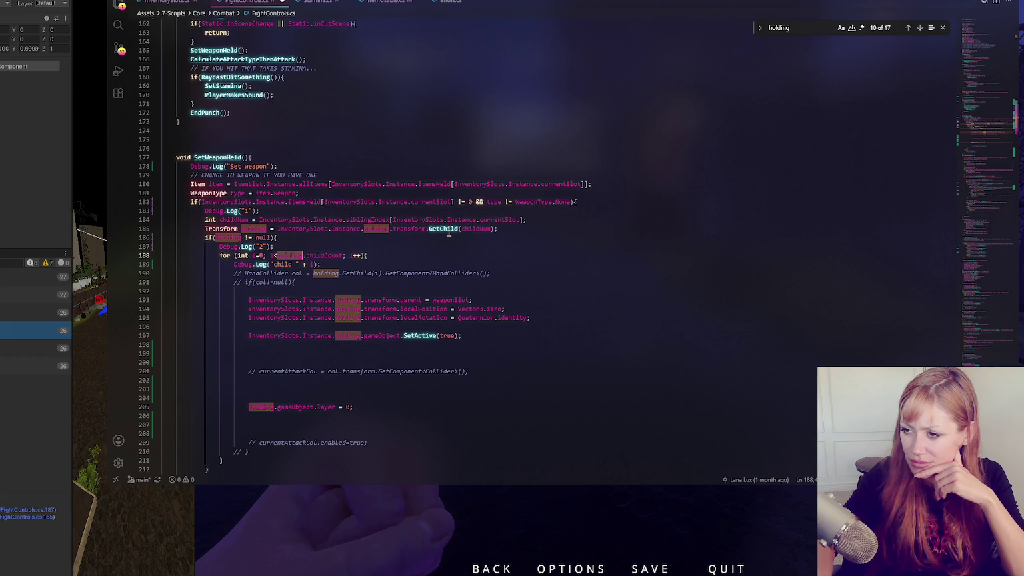
click(491, 229)
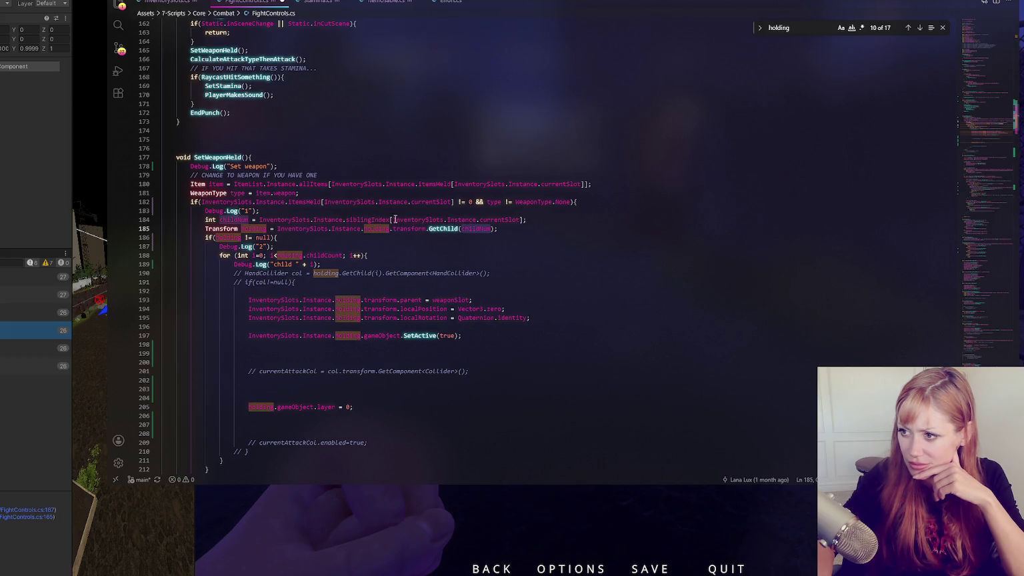
click(494, 219)
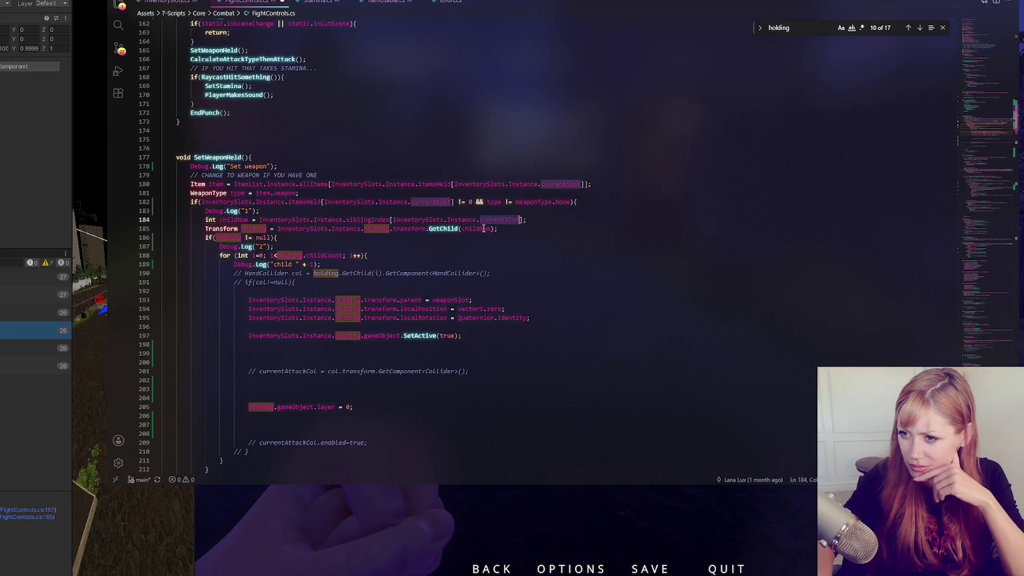
double_click(483, 229)
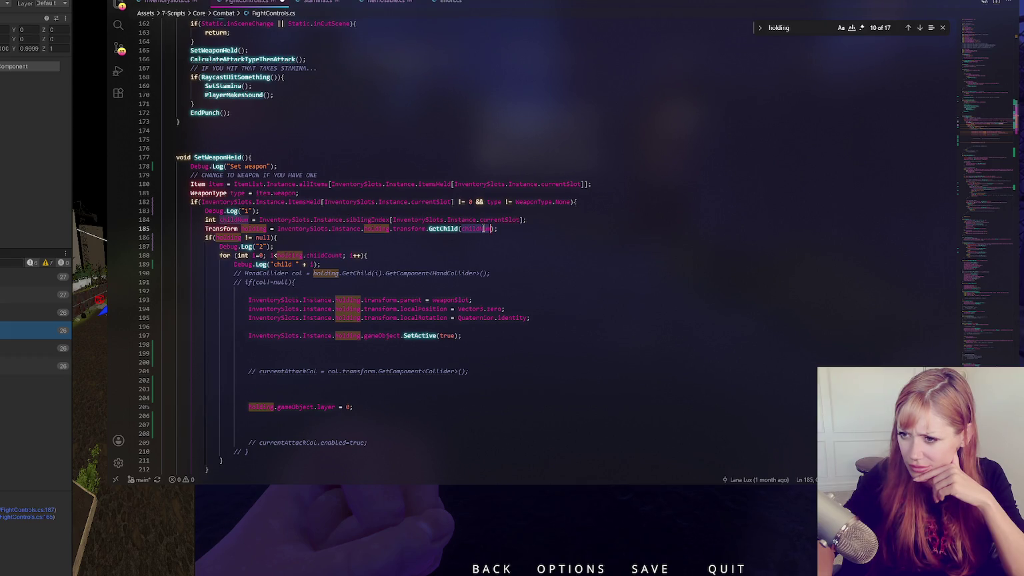
click(501, 229)
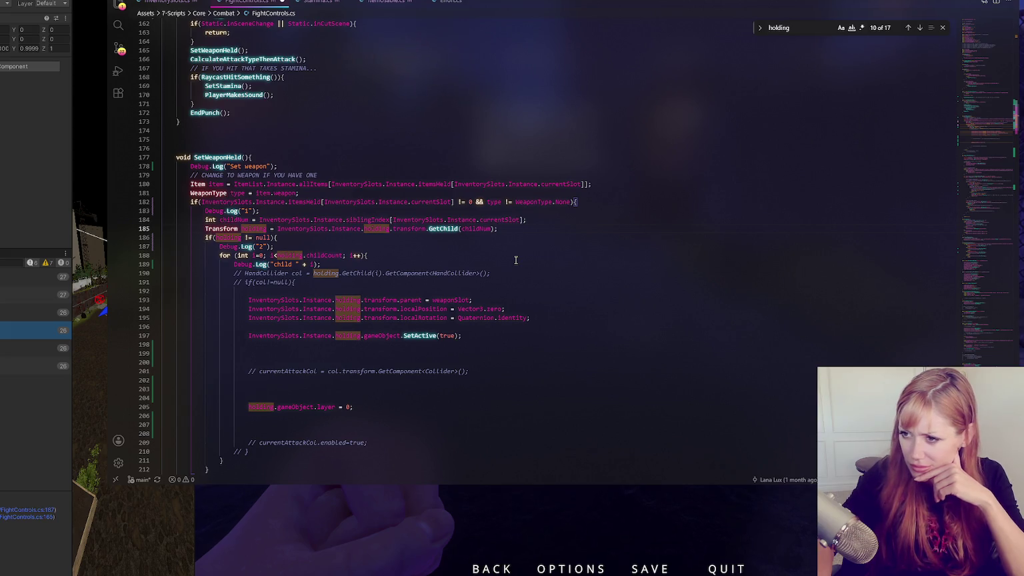
key(ctrl+f)
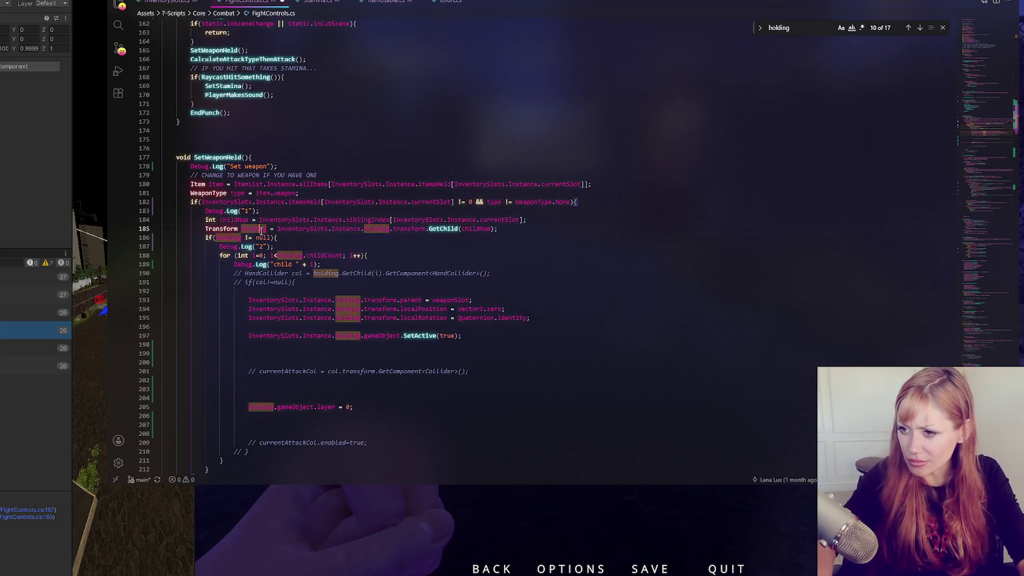
click(907, 28)
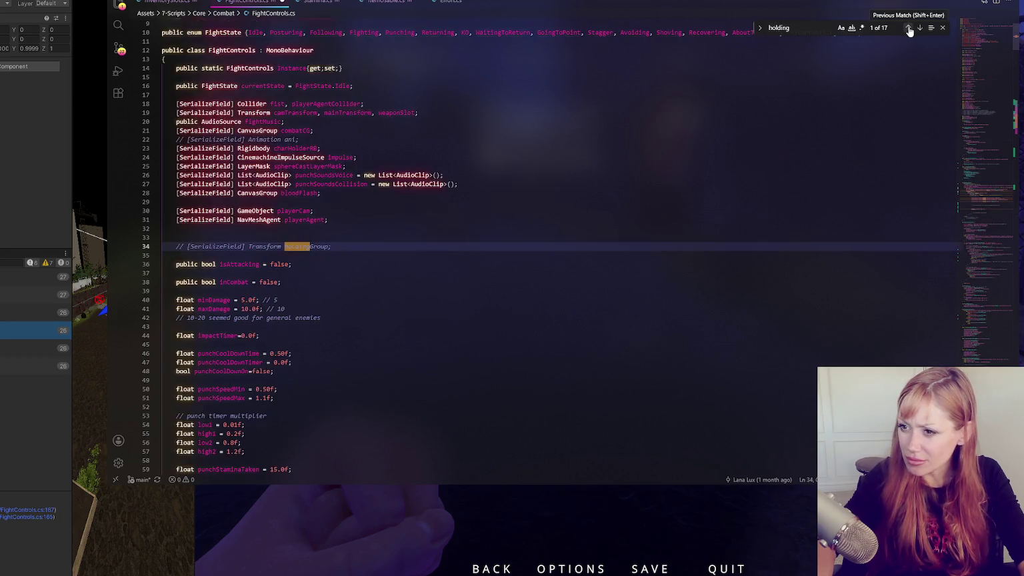
- Return to the holding match on line 185, review childNum's uses, and check Unity's layer list
click(920, 27)
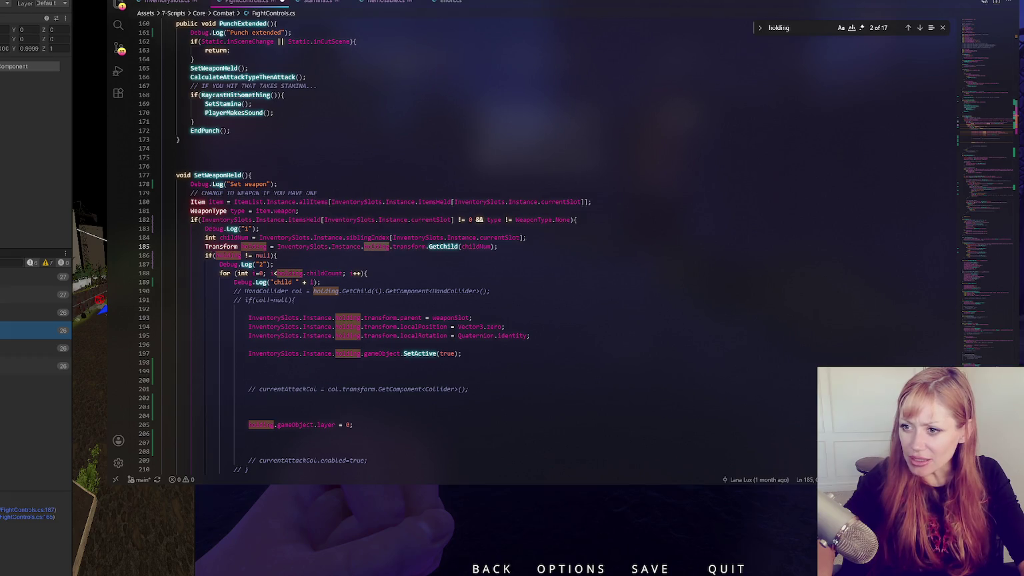
click(405, 309)
click(412, 273)
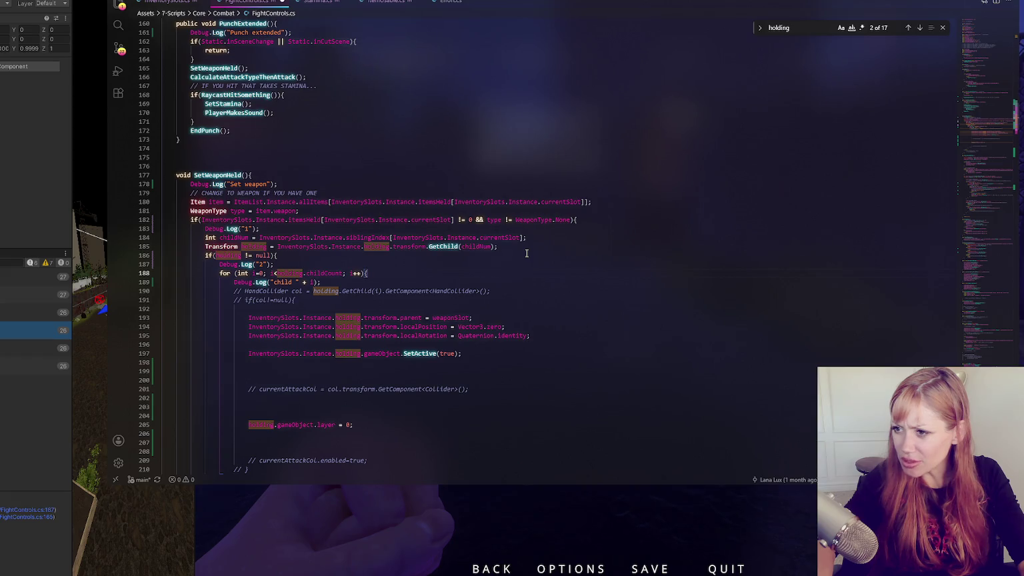
click(463, 248)
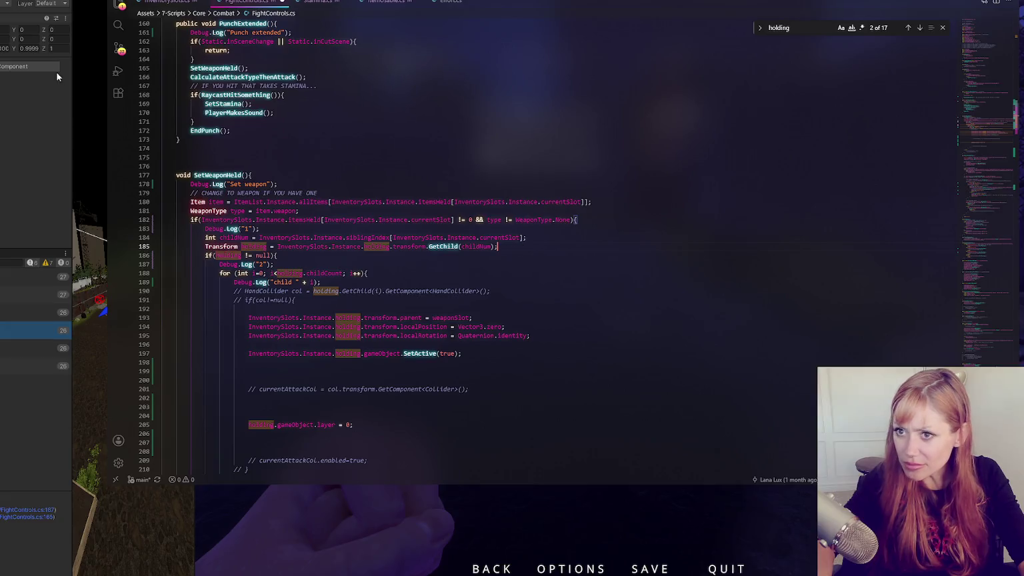
click(47, 3)
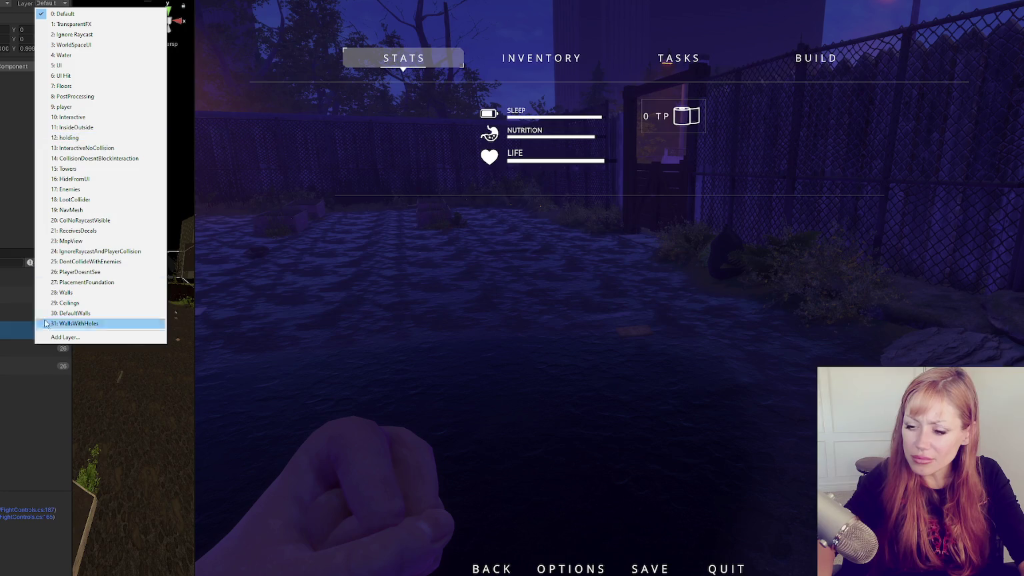
key(alt+Tab)
- Search FightControls.cs for 'layer', step through the matches, and narrow the query to '.layer'
double_click(326, 425)
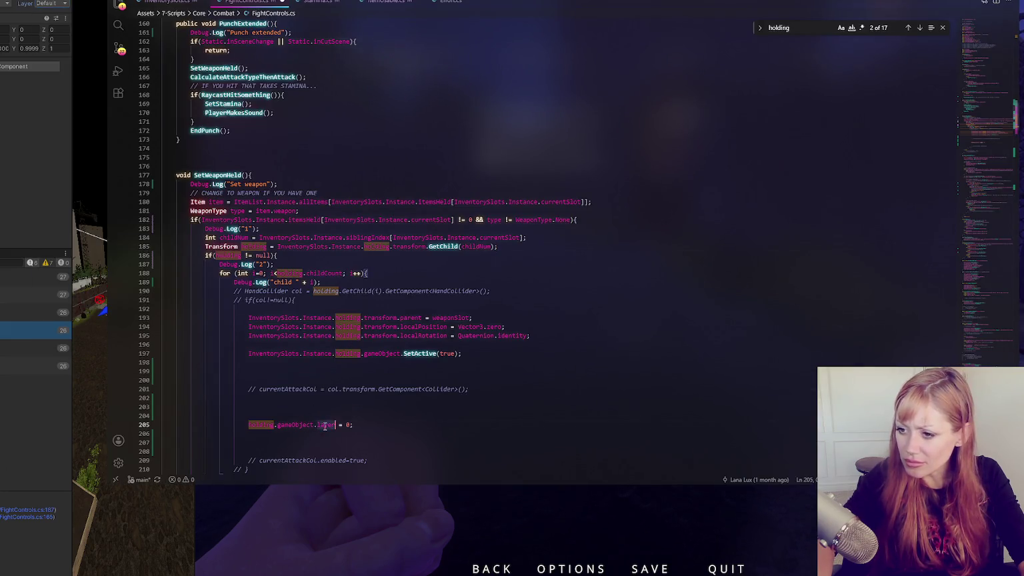
key(ctrl+f)
click(919, 28)
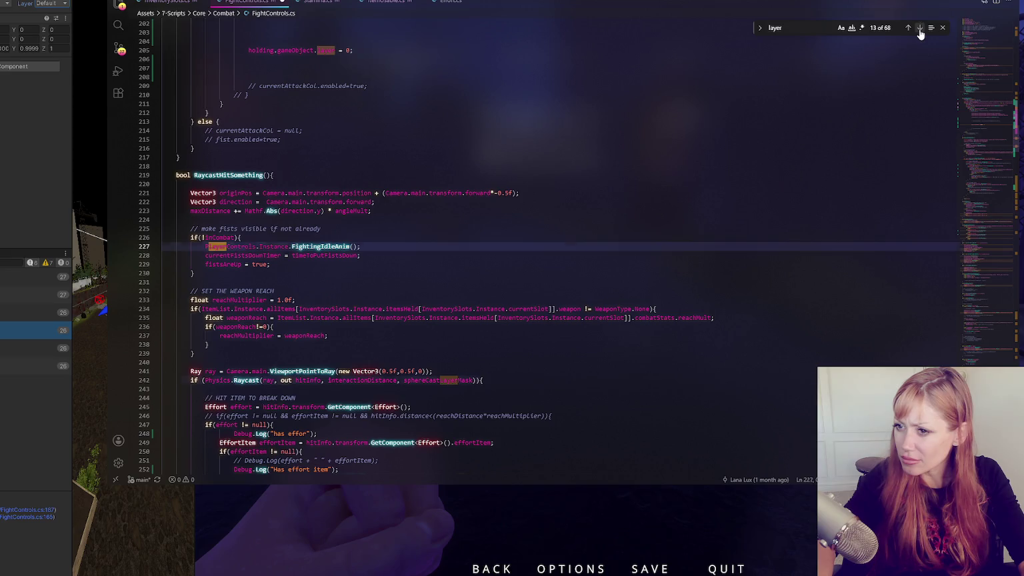
click(919, 28)
click(919, 28)
click(920, 28)
click(919, 28)
click(919, 28)
click(919, 28)
click(919, 28)
click(919, 28)
click(920, 28)
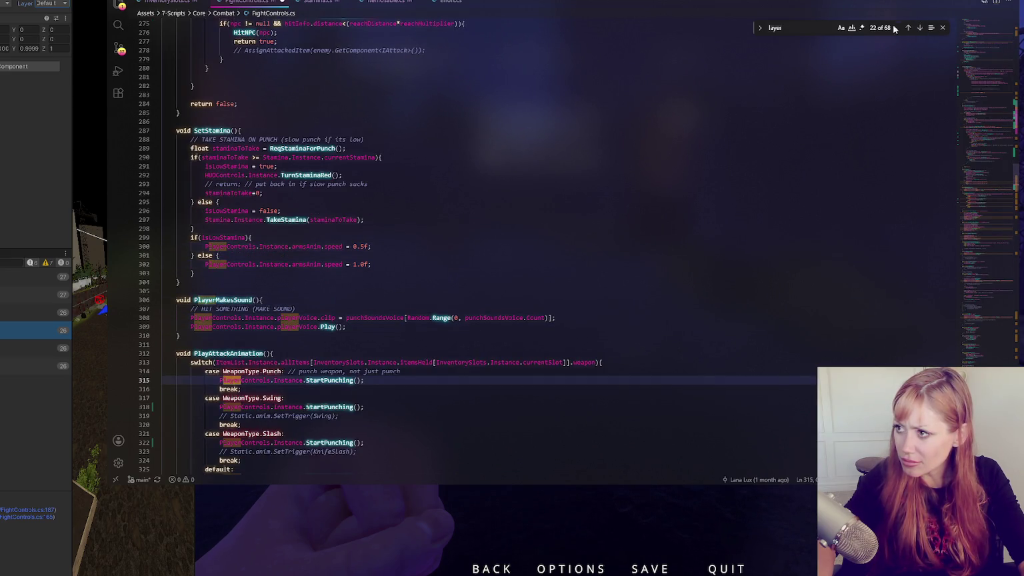
key(alt+w)
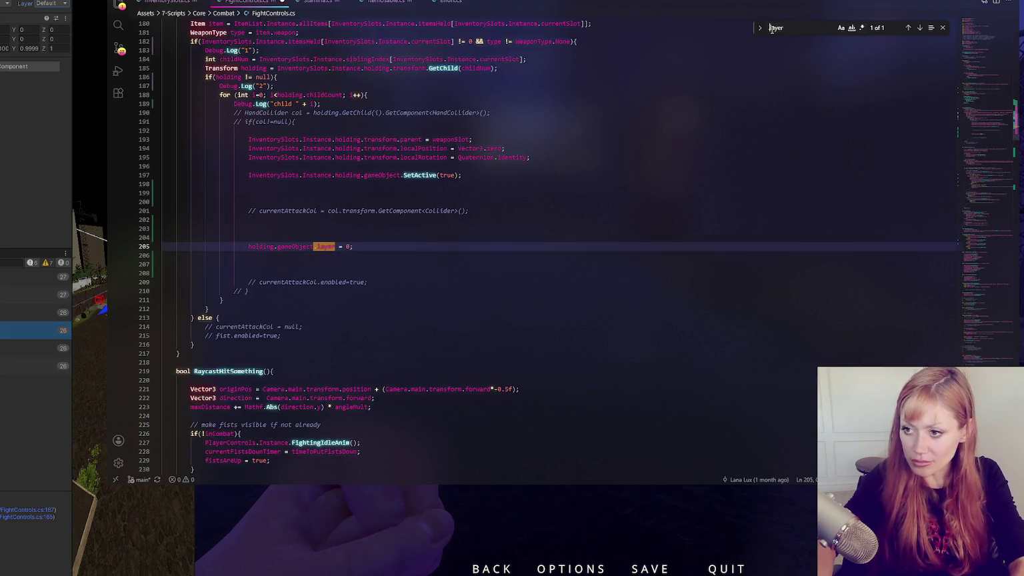
scroll(673, 146, up, 4)
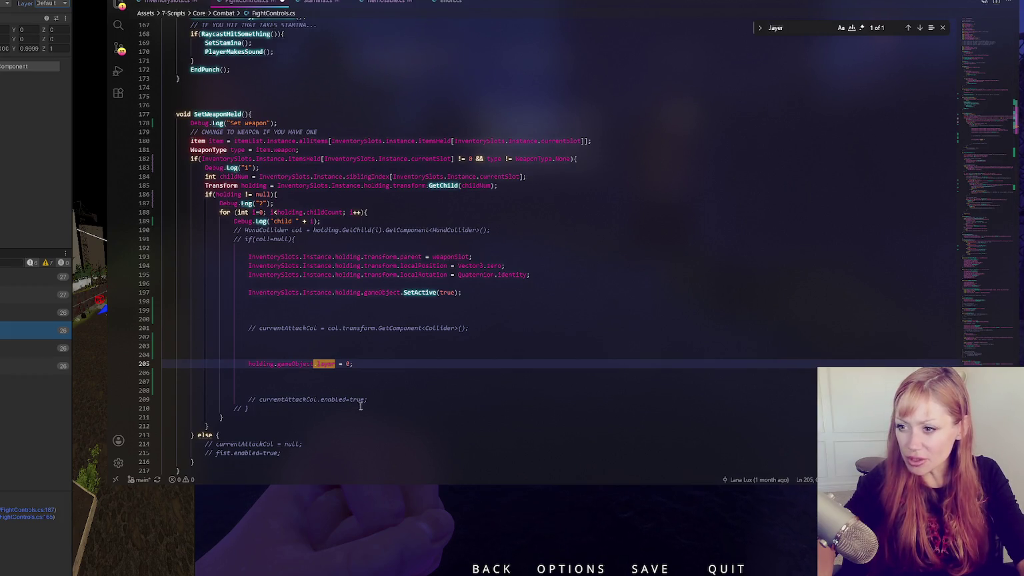
click(394, 362)
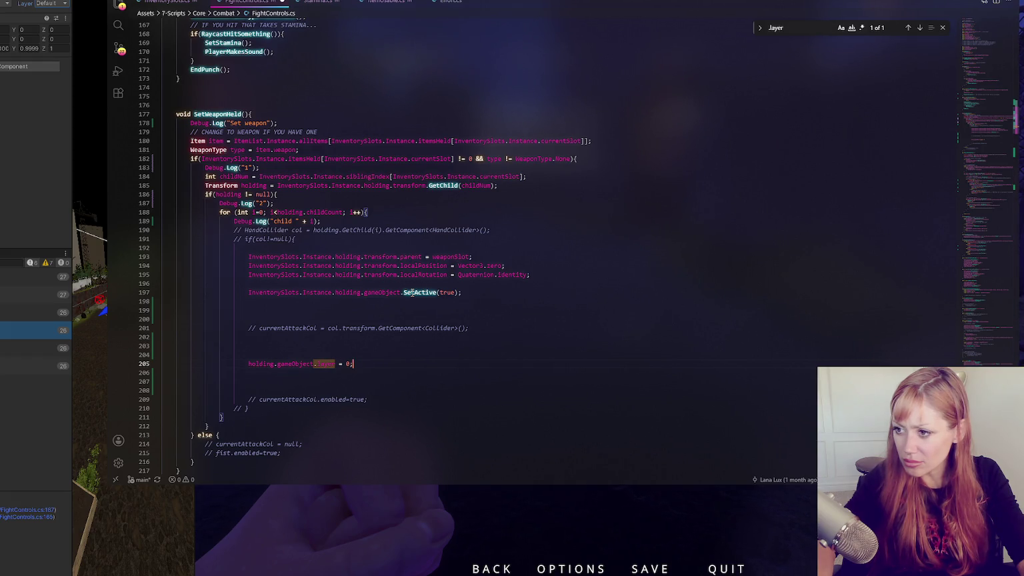
click(411, 292)
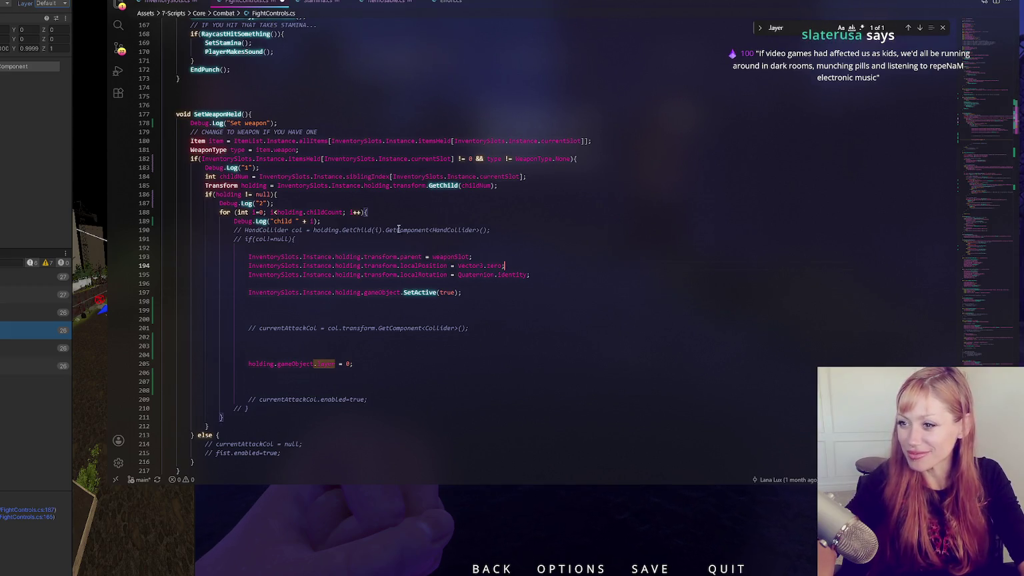
click(544, 267)
click(564, 277)
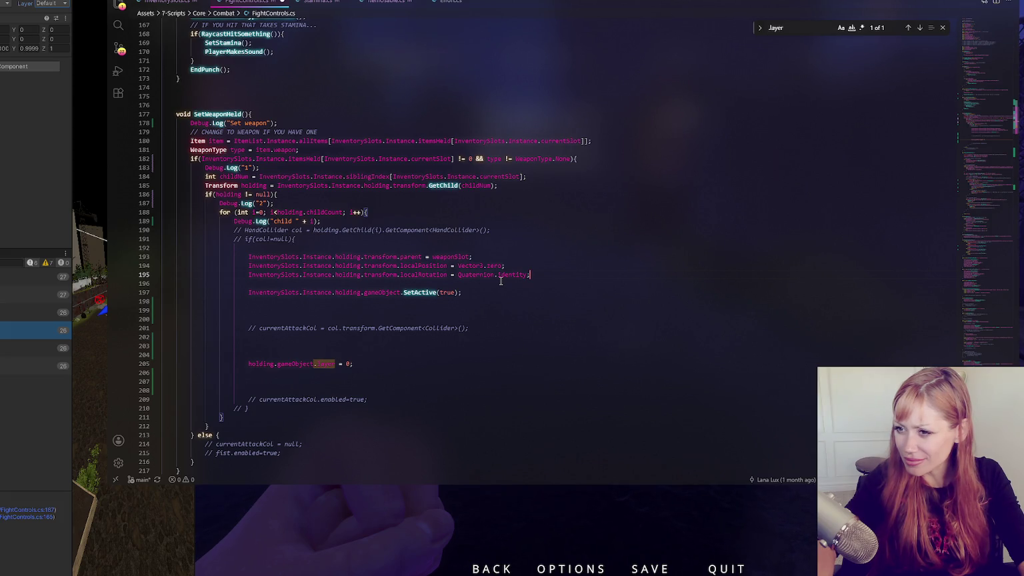
click(284, 186)
- Insert blank lines above the Transform holding line and close the search bar
key(Home)
key(Return)
key(Return)
key(Return)
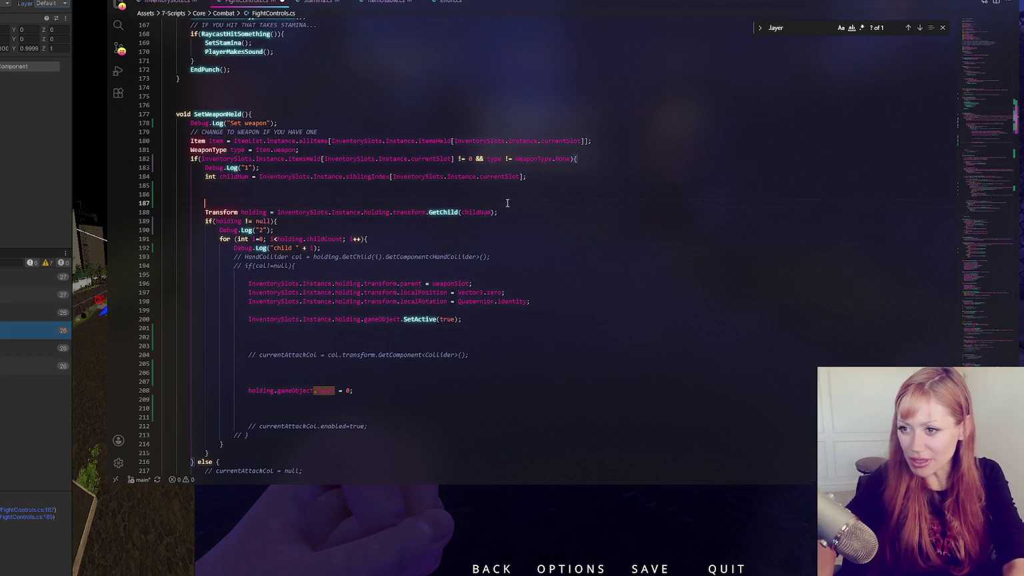
key(Escape)
click(262, 198)
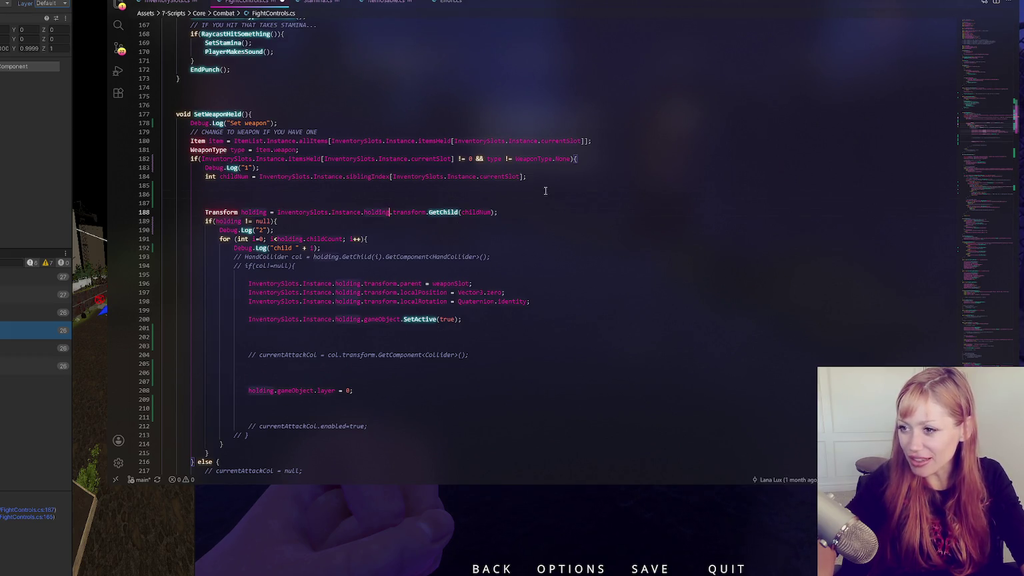
- Copy the Transform holding declaration text from line 188
scroll(253, 141, down, 2)
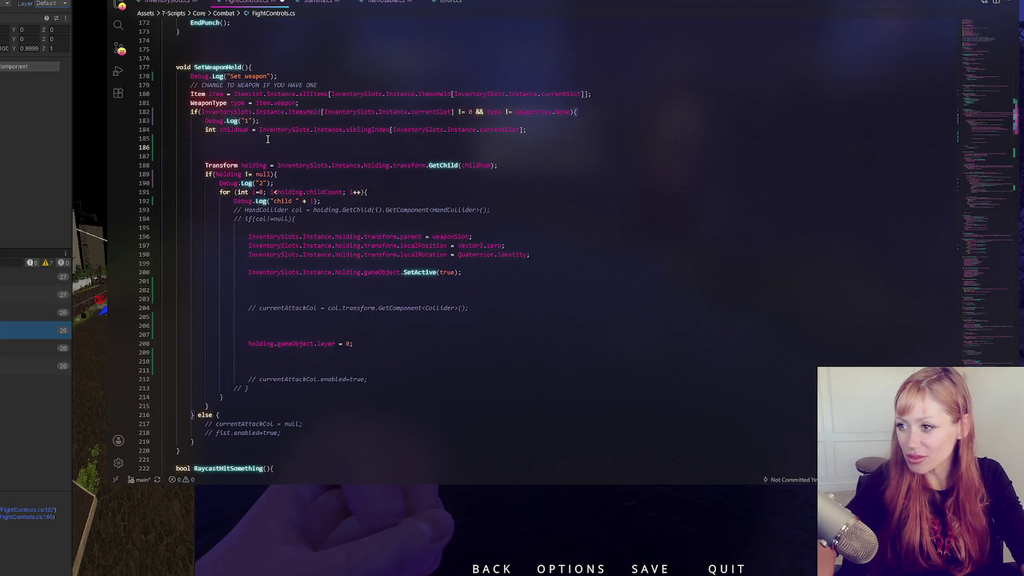
scroll(267, 139, up, 1)
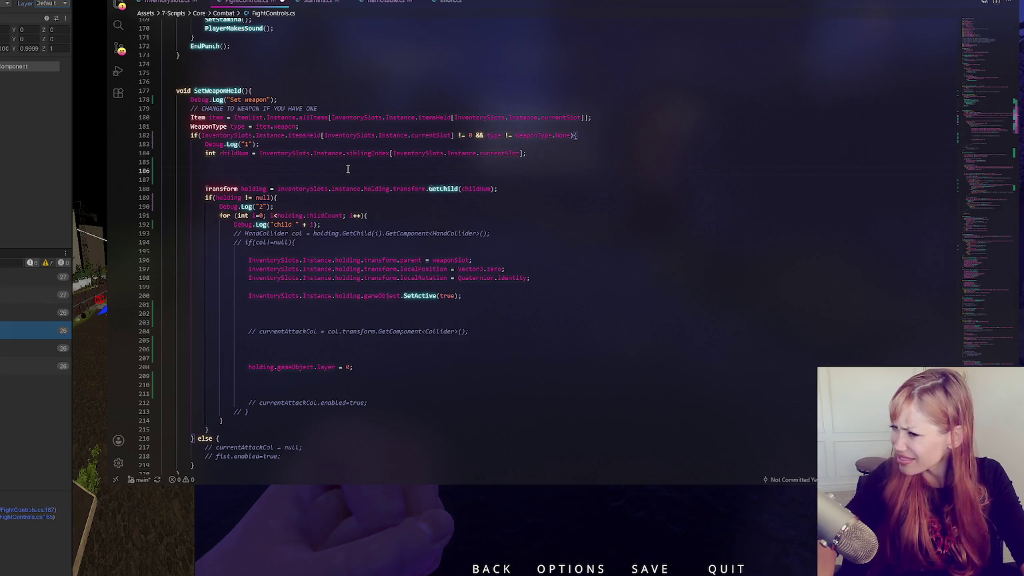
click(252, 188)
click(298, 180)
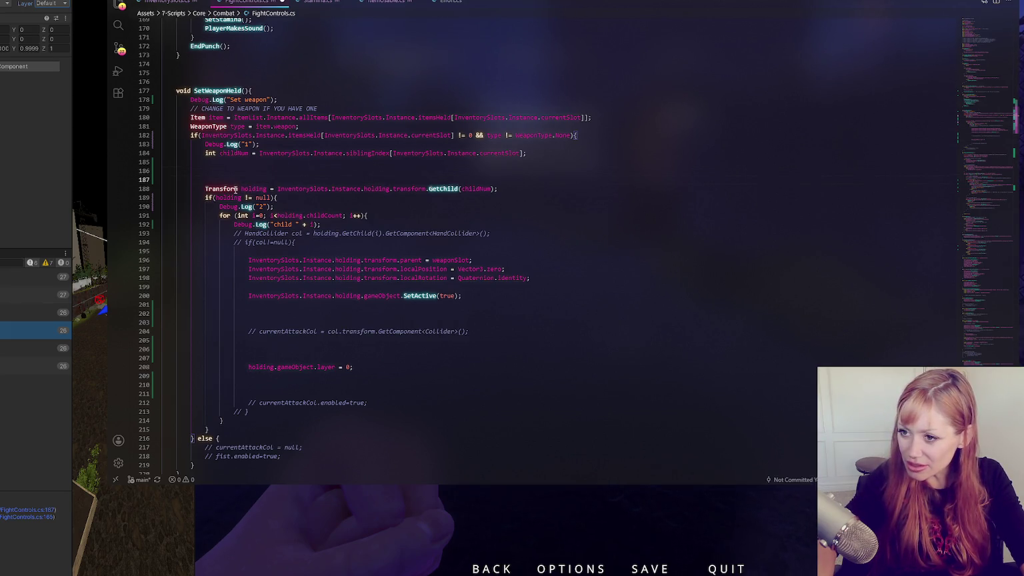
drag(204, 189, 385, 188)
key(ctrl+c)
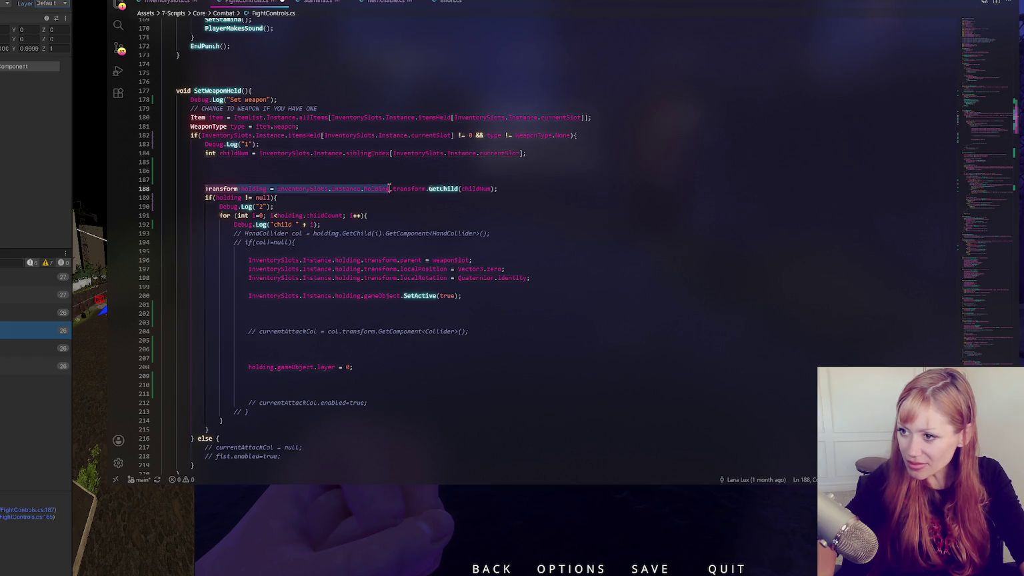
- Paste the declaration onto line 186 ending with ';', then review the childNum and childCount usage
click(403, 171)
key(ctrl+v)
text(;)
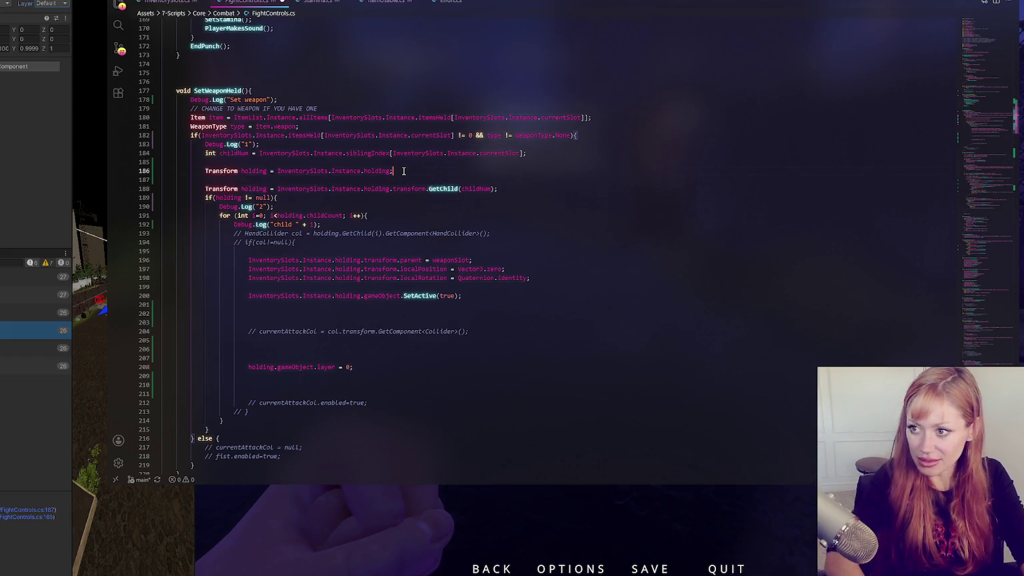
double_click(409, 189)
click(458, 189)
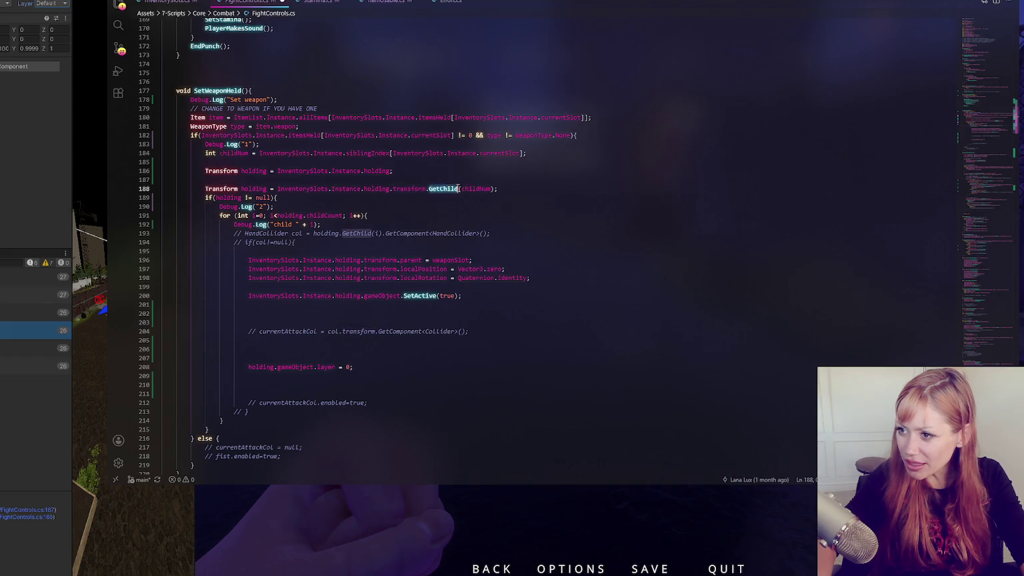
click(473, 189)
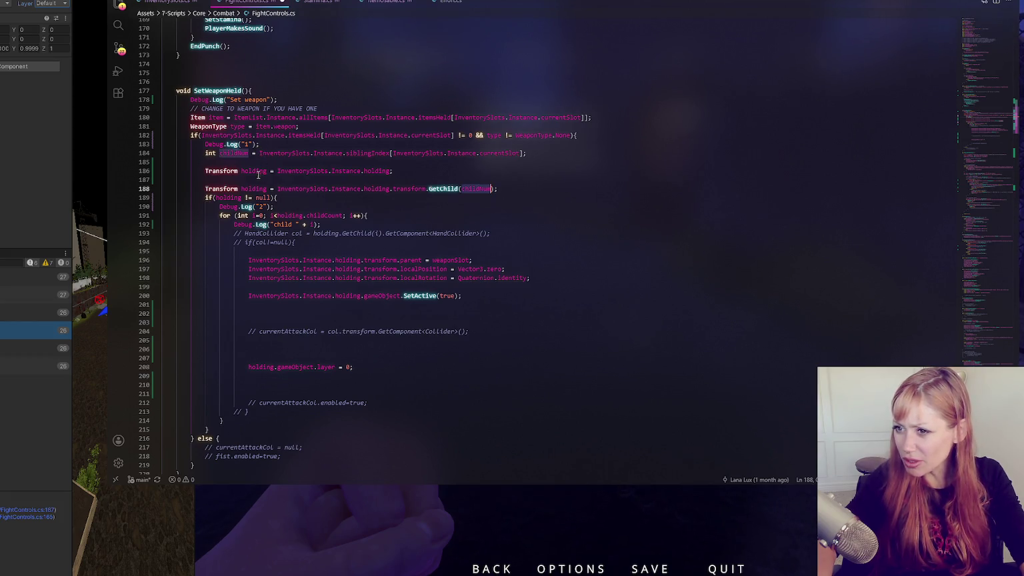
click(233, 198)
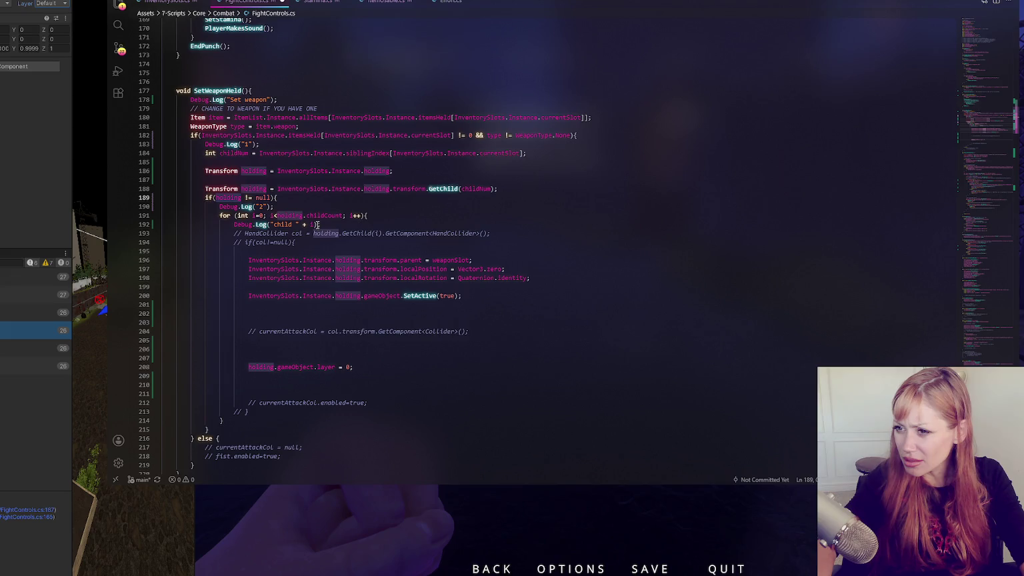
double_click(319, 215)
click(399, 214)
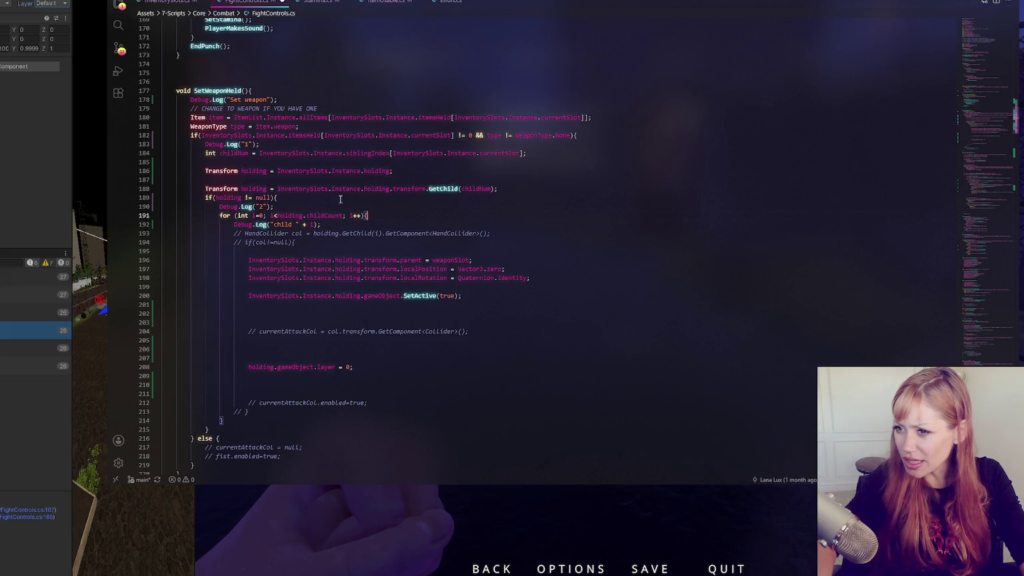
- Comment out the childNum and GetChild lines, leaving the new InventorySlots holding declaration active
click(253, 190)
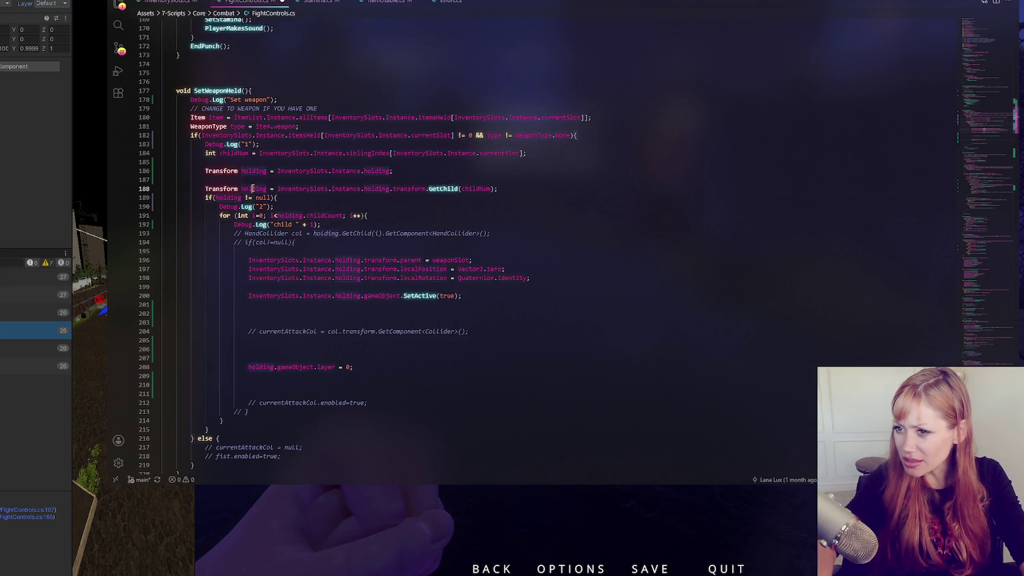
scroll(409, 227, down, 5)
scroll(409, 227, up, 5)
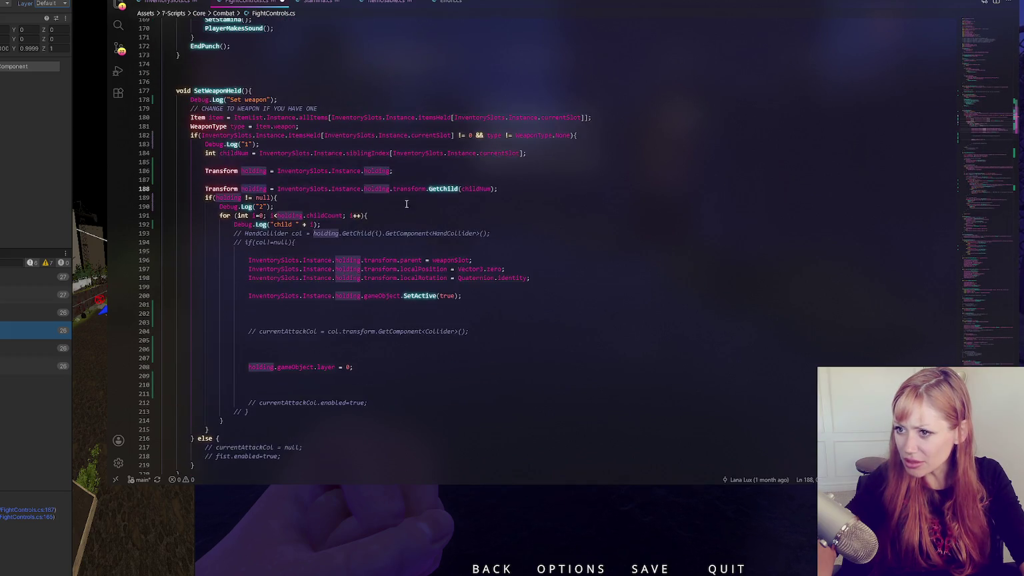
drag(345, 153, 349, 169)
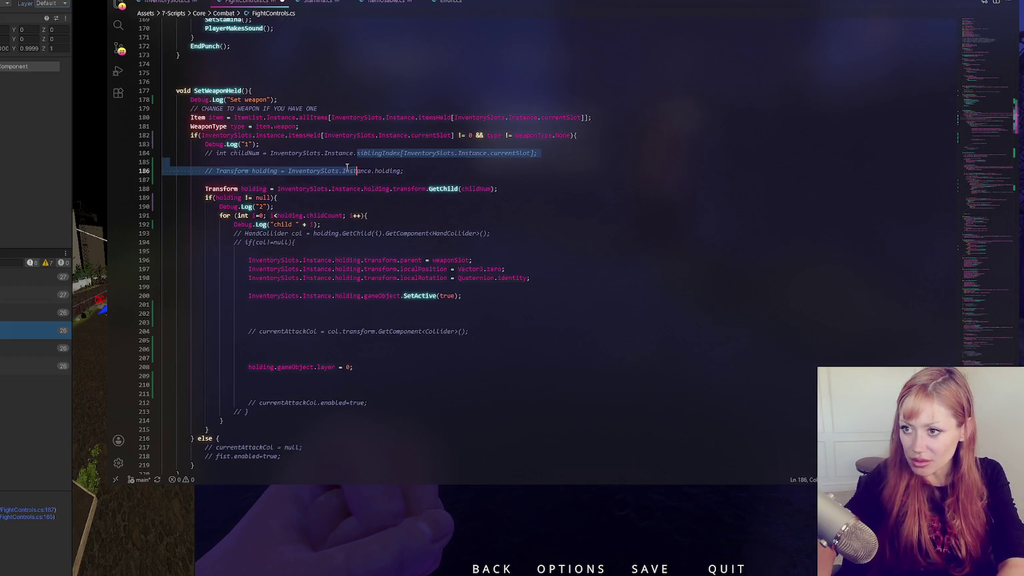
key(ctrl+slash)
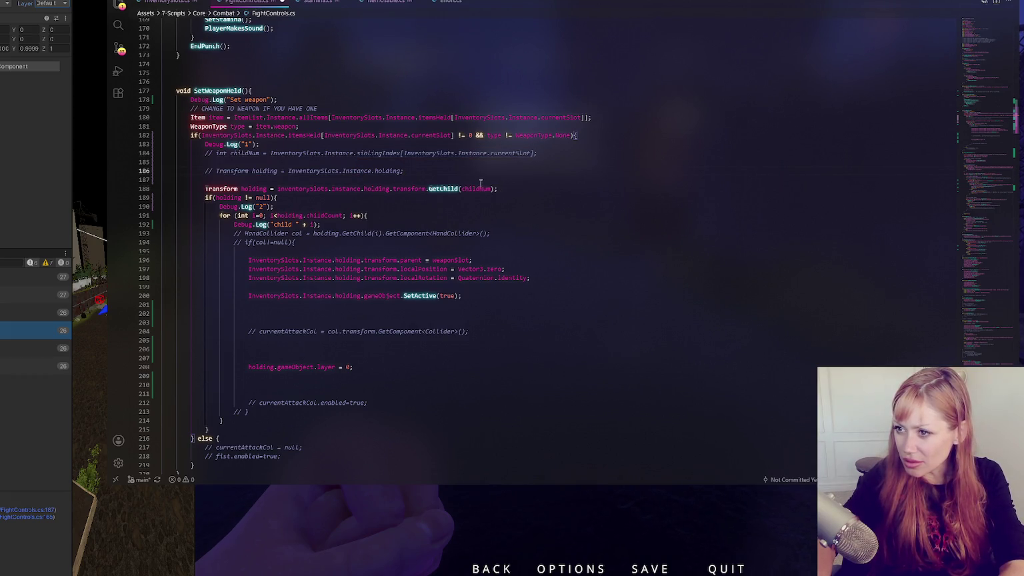
triple_click(500, 190)
key(BackSpace)
click(564, 153)
key(ctrl+v)
key(ctrl+slash)
click(271, 180)
key(ctrl+slash)
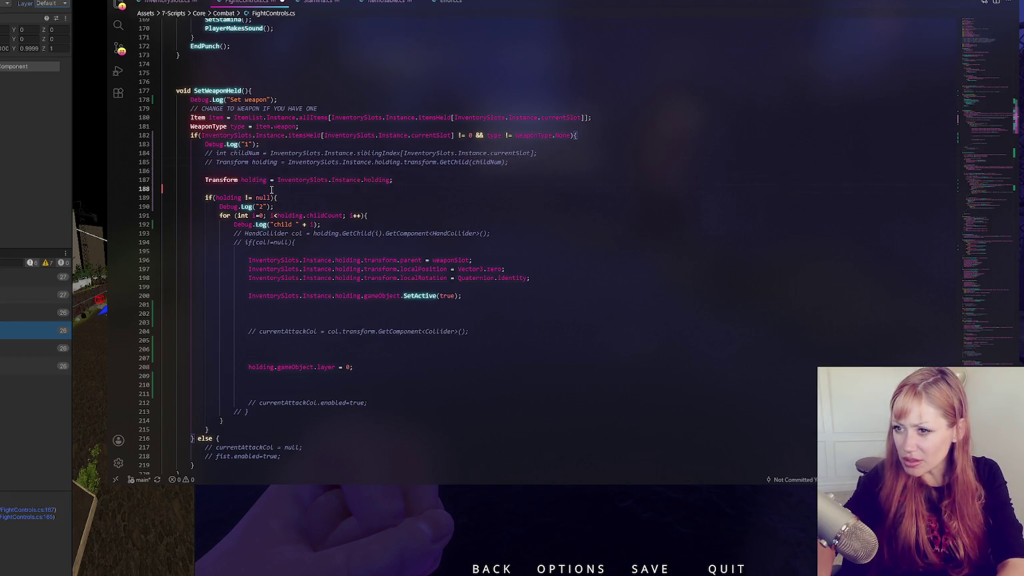
key(Delete)
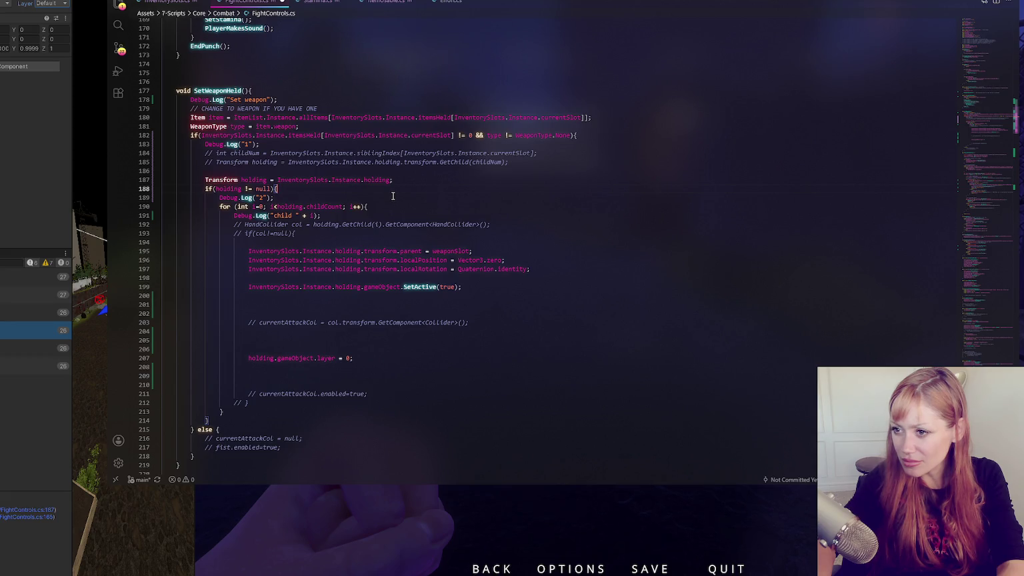
- Comment out the holding.gameObject.layer = 0 reset line
click(394, 196)
click(398, 206)
click(302, 206)
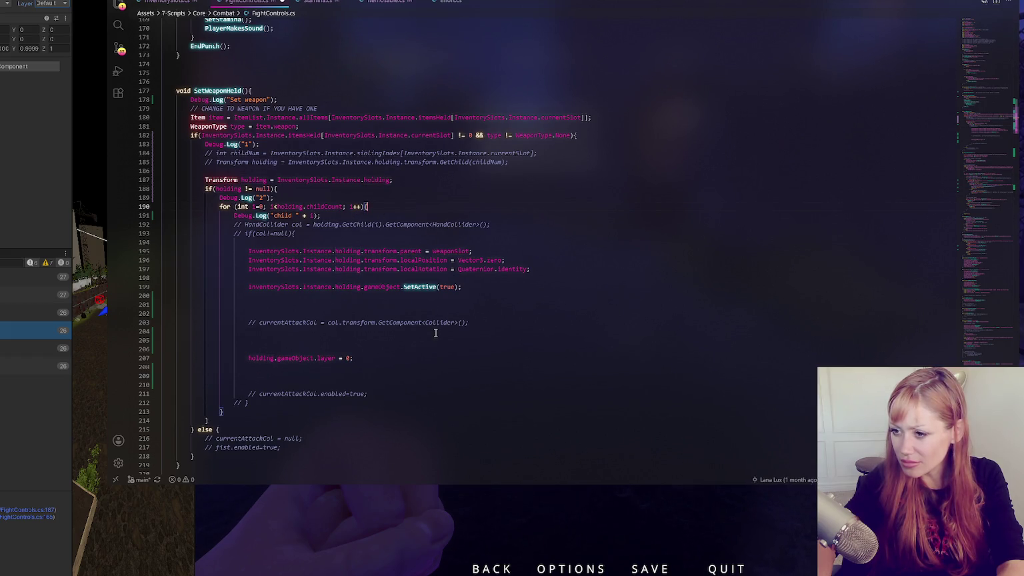
click(473, 355)
key(ctrl+slash)
- Inspect the Vector3.zero and Quaternion.identity resets on lines 196-197
click(464, 252)
click(503, 260)
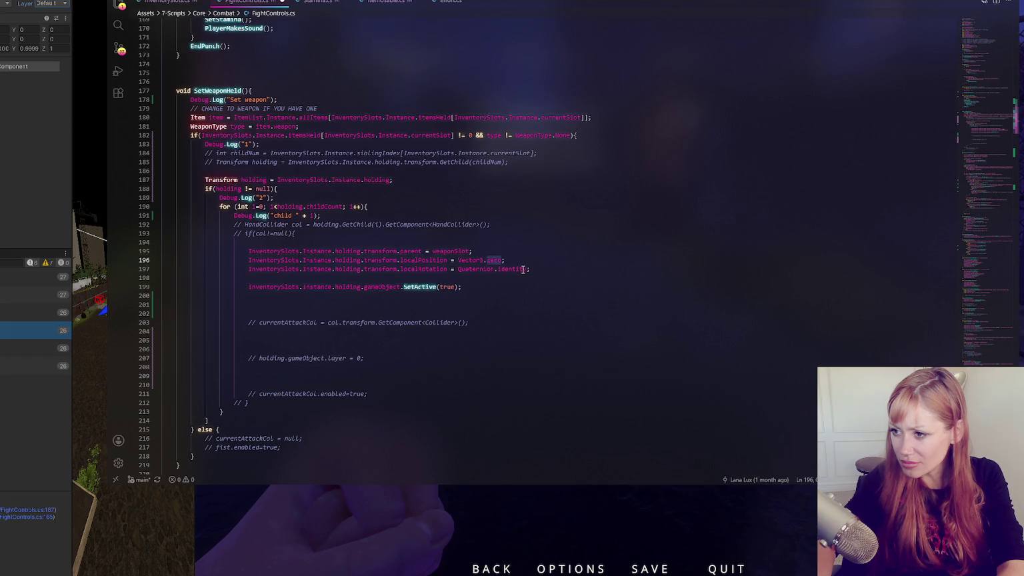
click(524, 269)
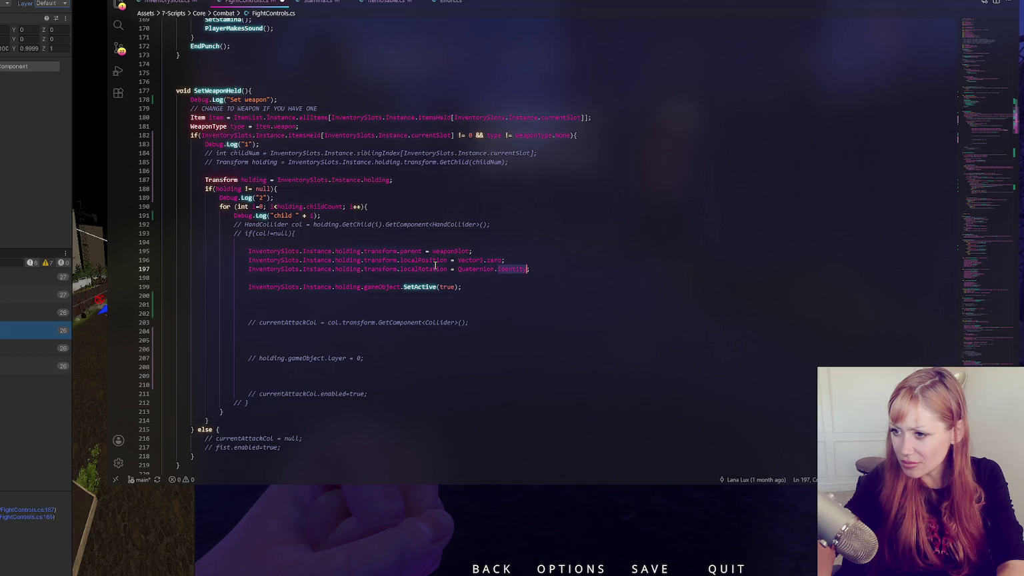
click(421, 268)
double_click(421, 270)
click(420, 287)
click(468, 287)
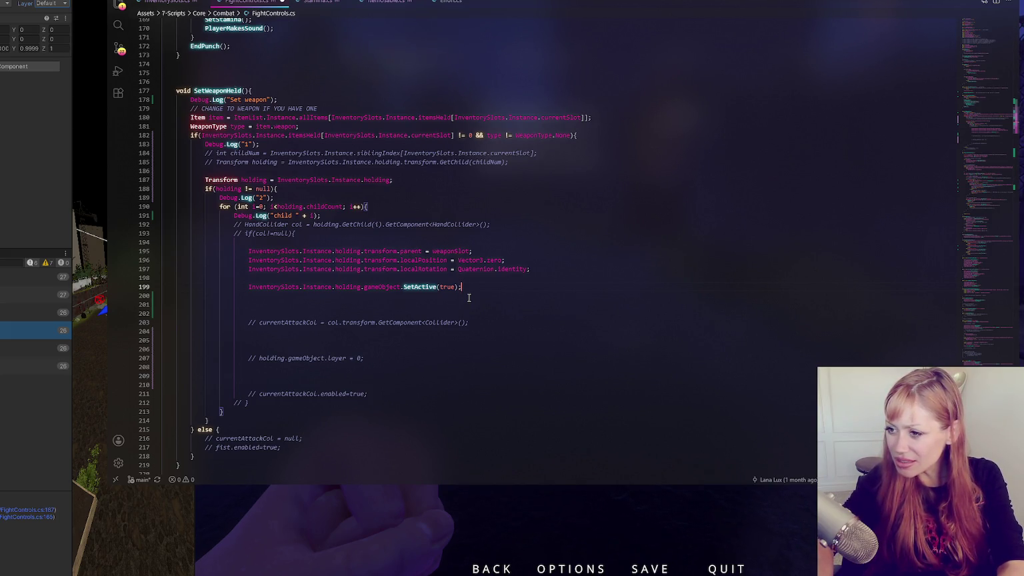
- Save FightControls.cs and return to the new holding declaration
click(512, 280)
key(ctrl+s)
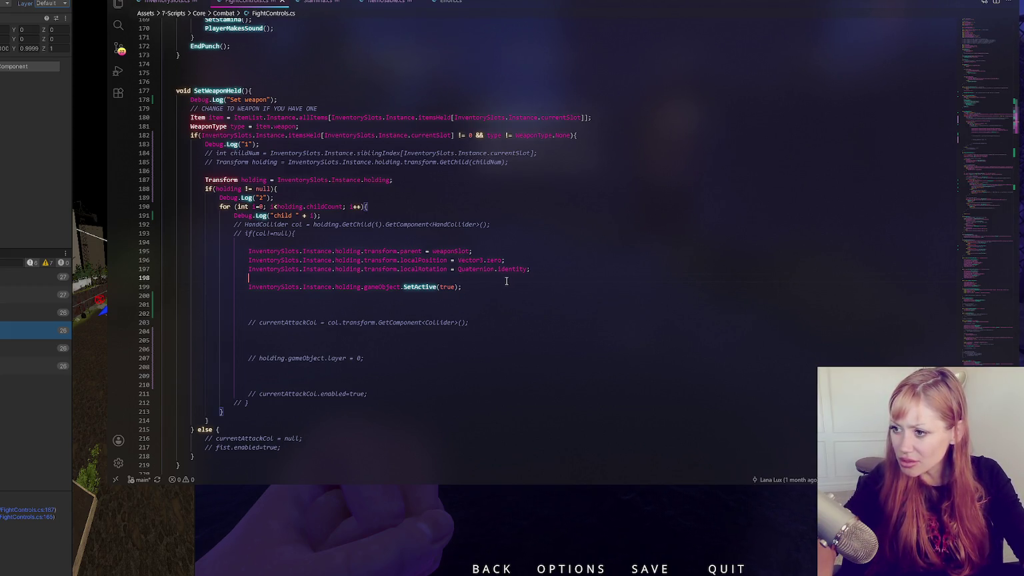
click(495, 286)
click(253, 179)
click(410, 180)
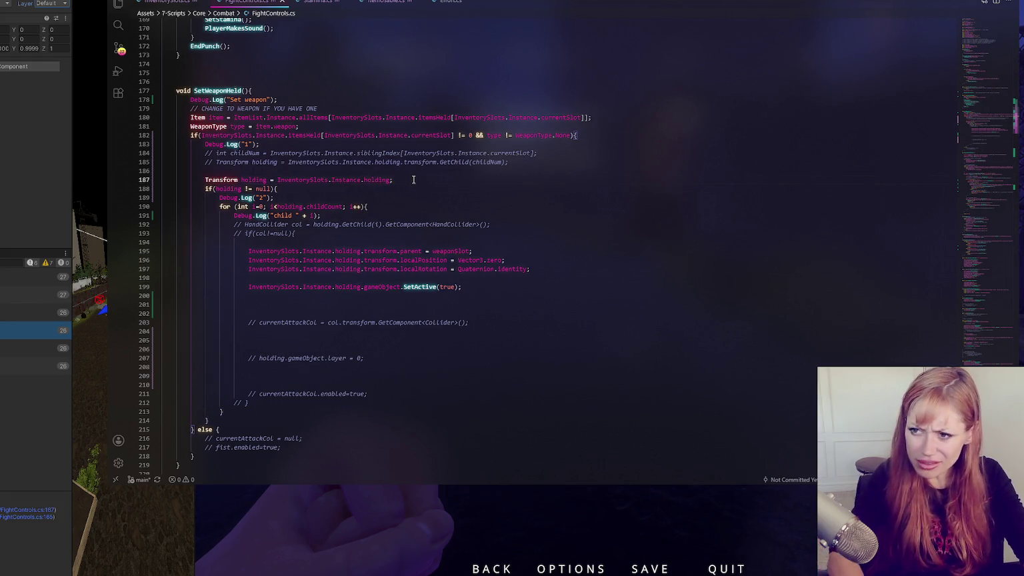
- Add holding.gameObject.SetActive(true); on a new line 188 and return to Unity
key(Return)
text(holding.gameObject.Act)
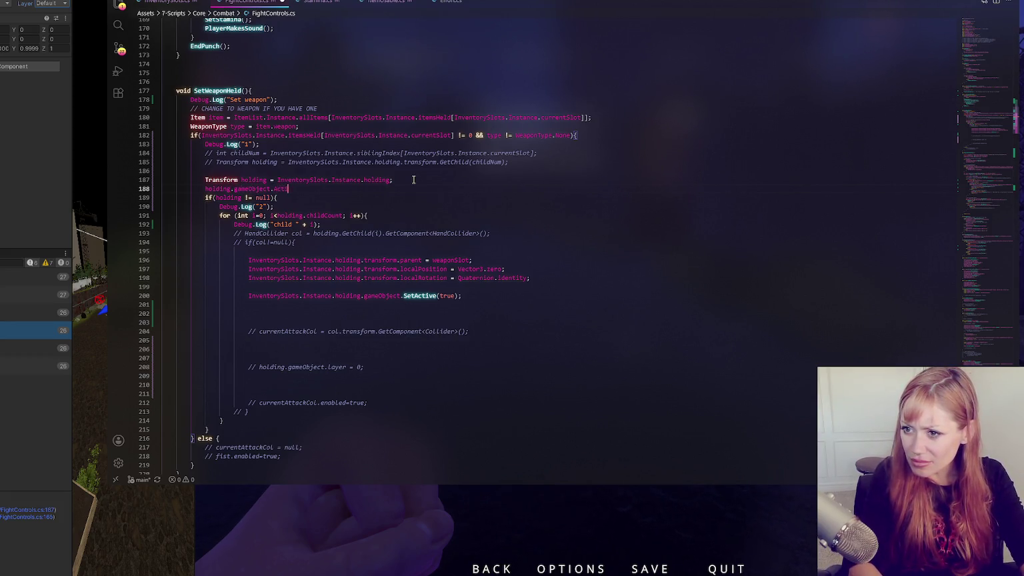
key(BackSpace)
key(BackSpace)
key(BackSpace)
text(SetActive(true);)
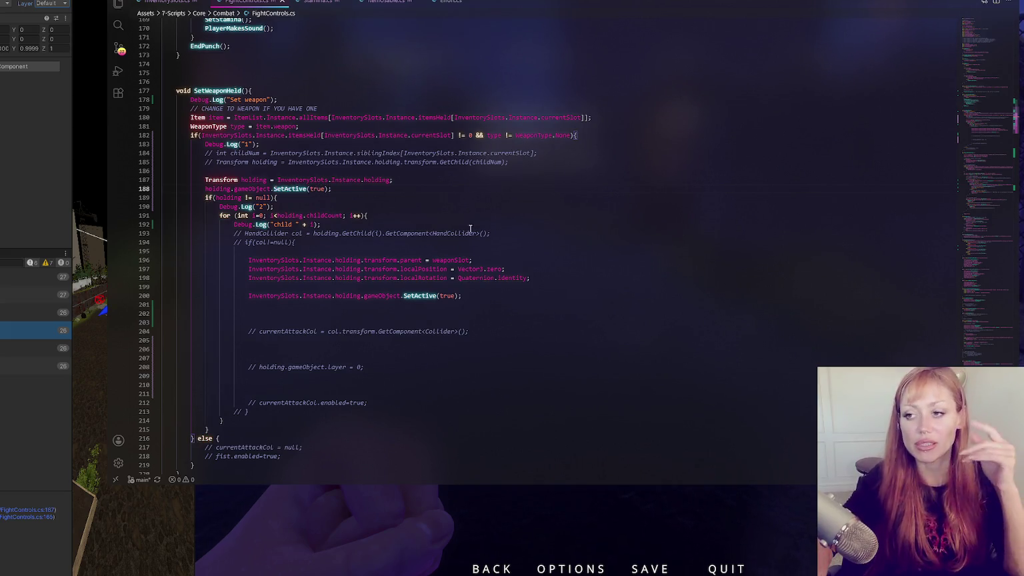
key(alt+Tab)
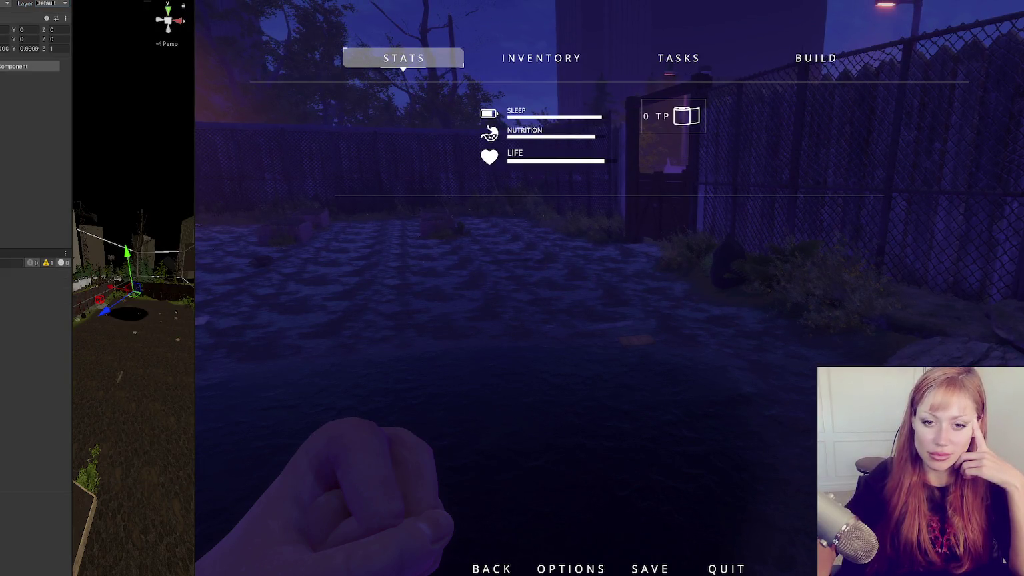
- Try Play, then open the CS0029 conversion error from the Console and view InventorySlots.cs
key(ctrl+p)
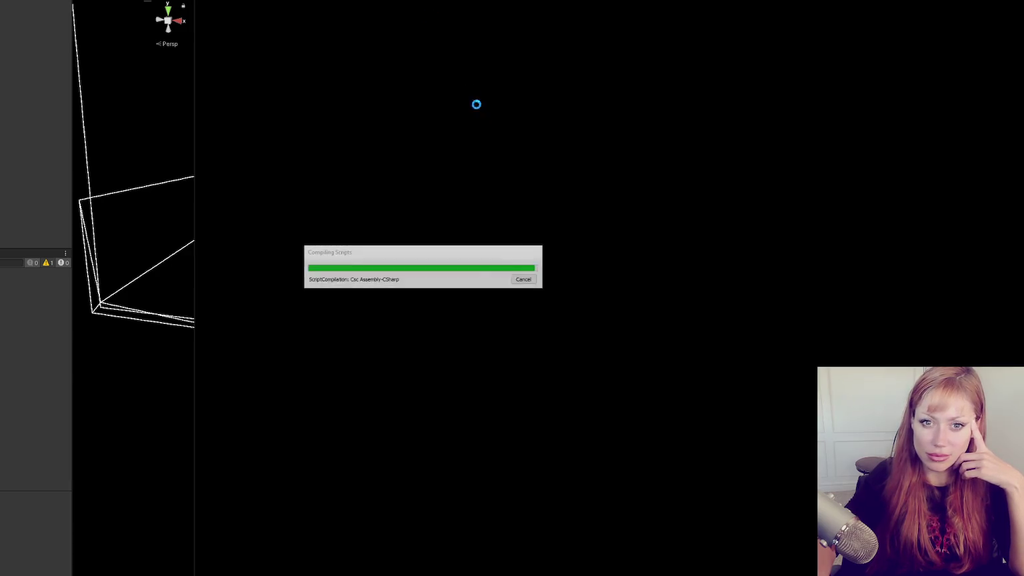
double_click(37, 272)
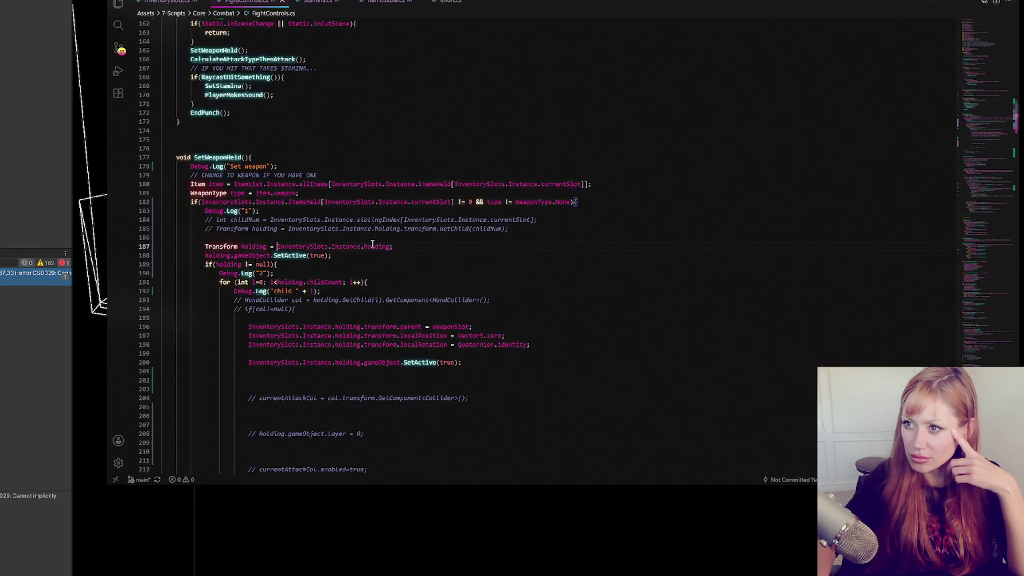
click(180, 2)
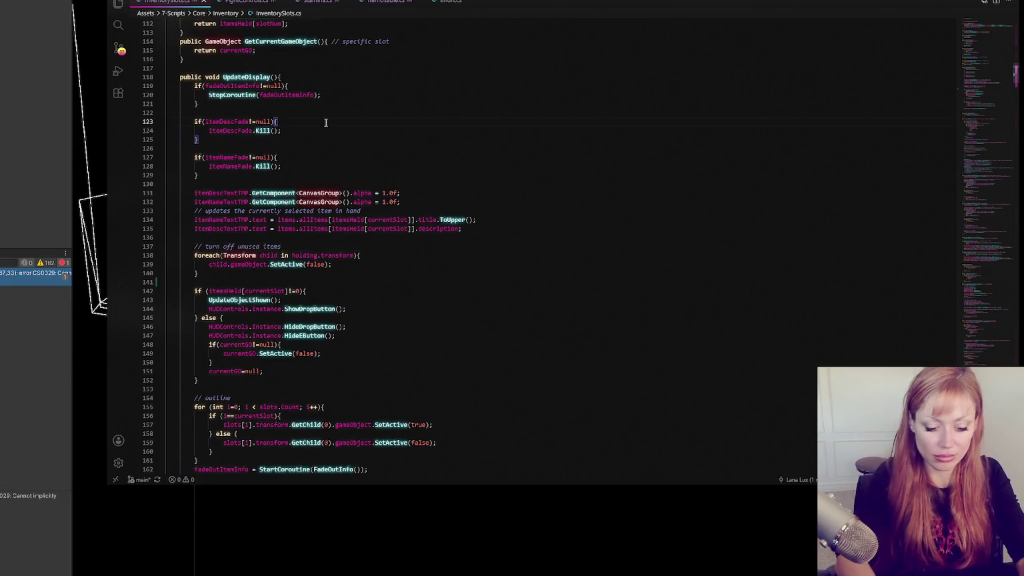
- Check how holding is declared in InventorySlots.cs against its use in FightControls.cs
key(ctrl+f)
text(holding)
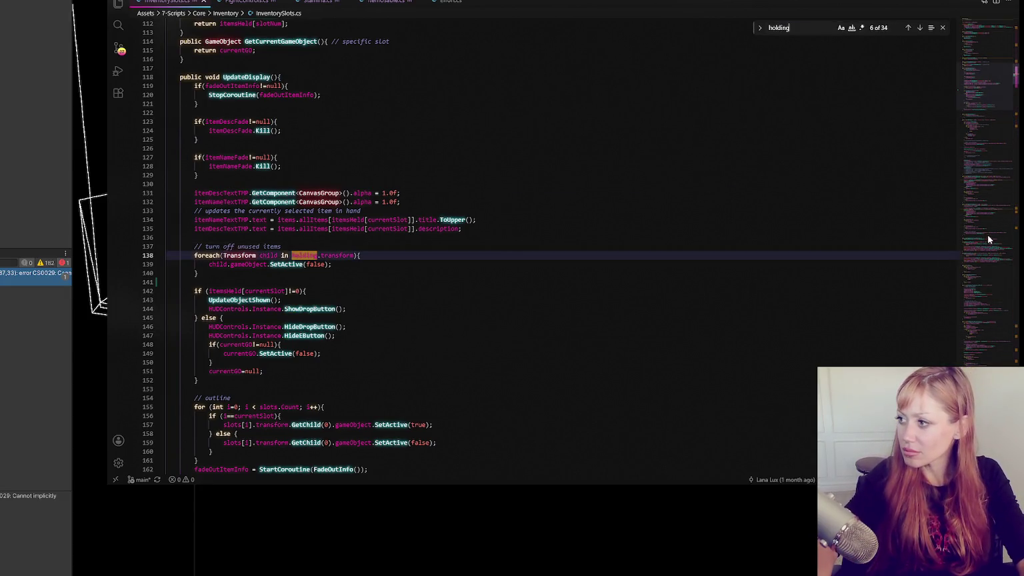
key(alt+Left)
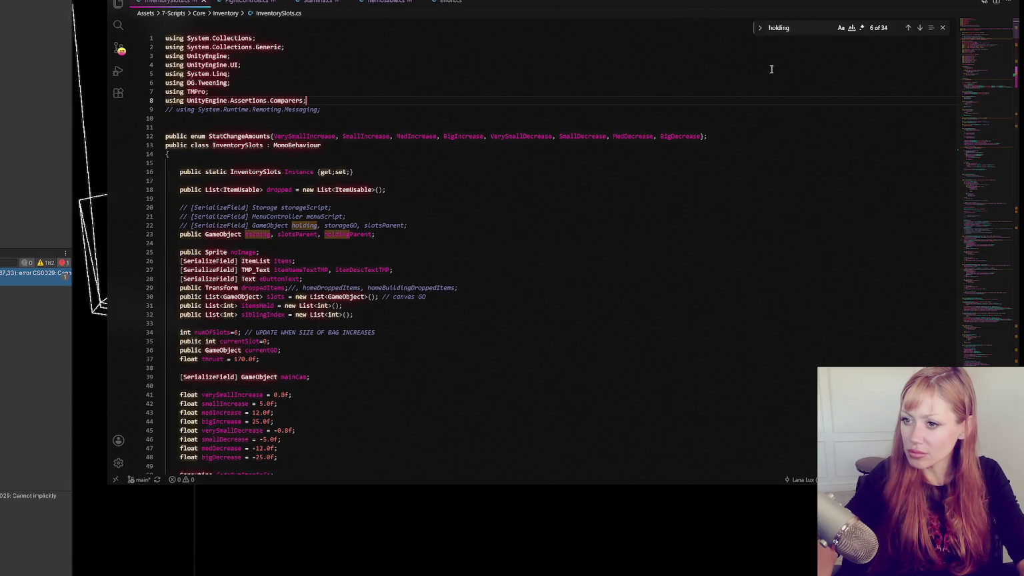
click(283, 3)
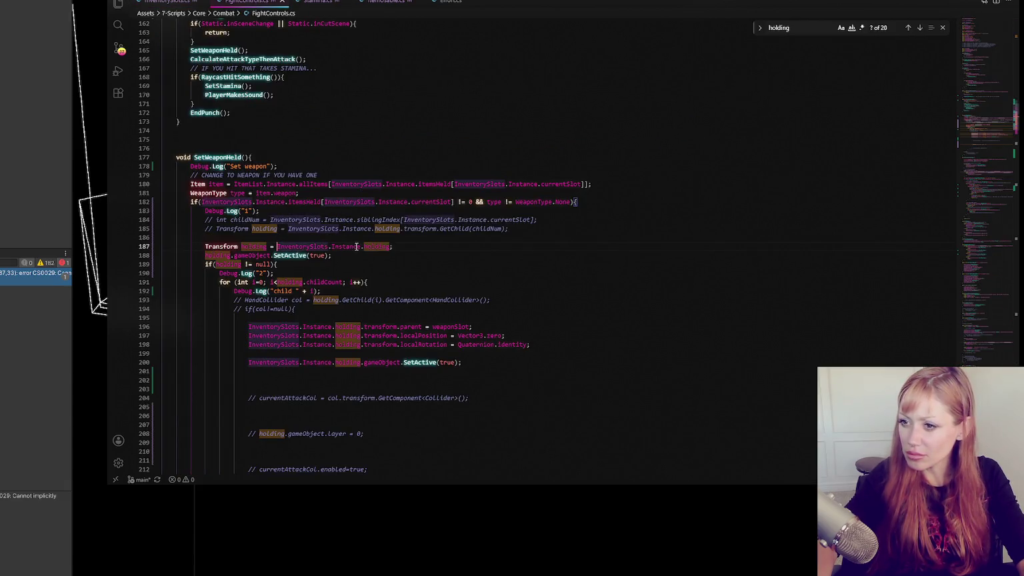
click(177, 4)
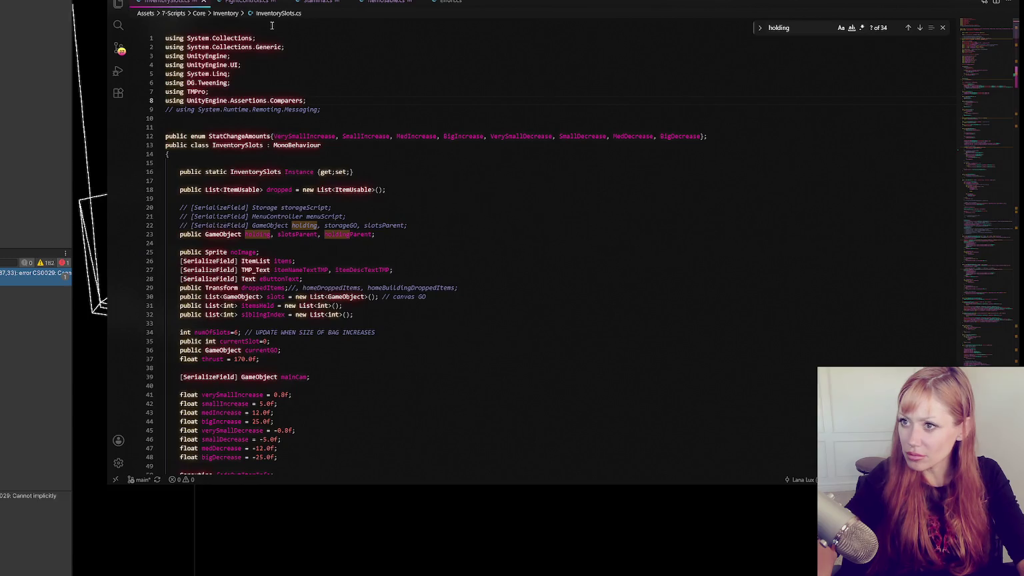
click(264, 9)
- Append .transform to holding on line 187 and switch back to Unity to recompile
click(389, 247)
text(.tr)
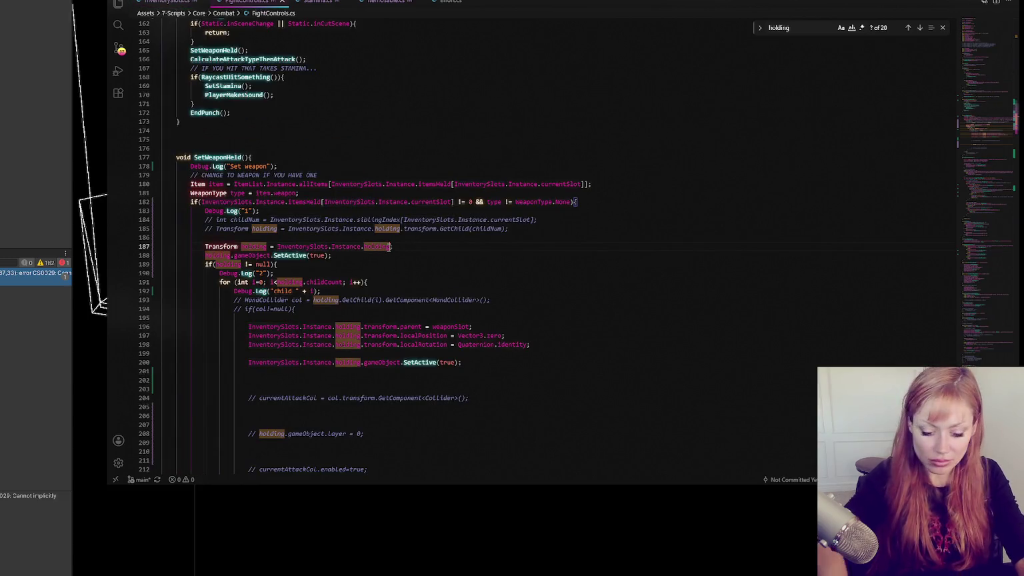
text(ansform)
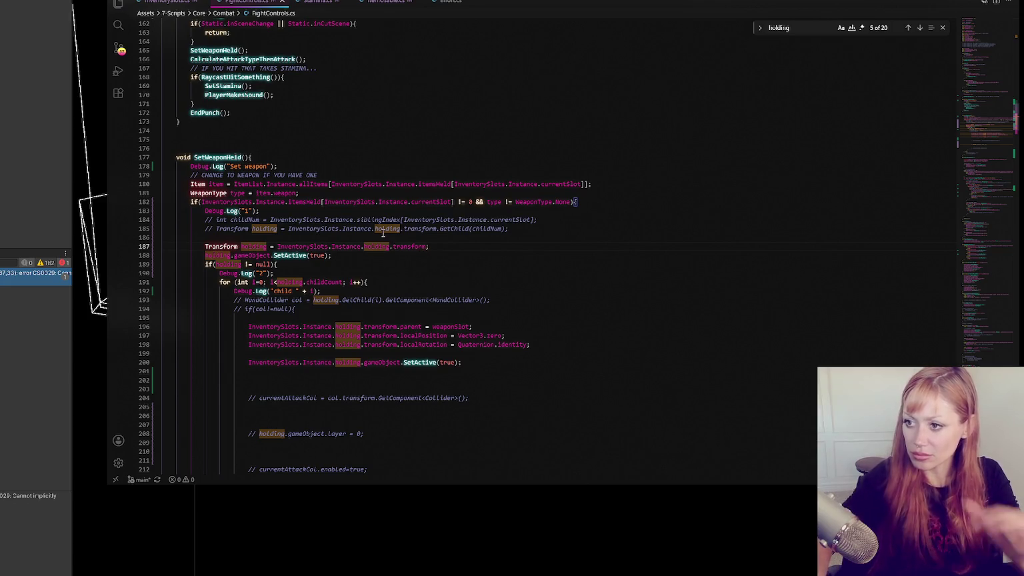
click(2, 214)
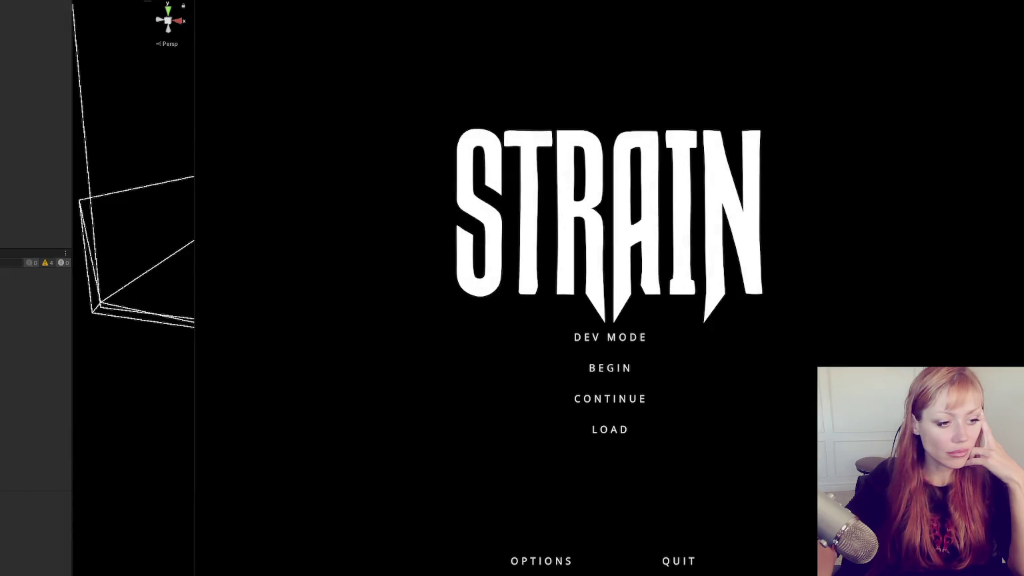
- Start STRAIN in DEV MODE from the main menu and widen the Game view
click(611, 337)
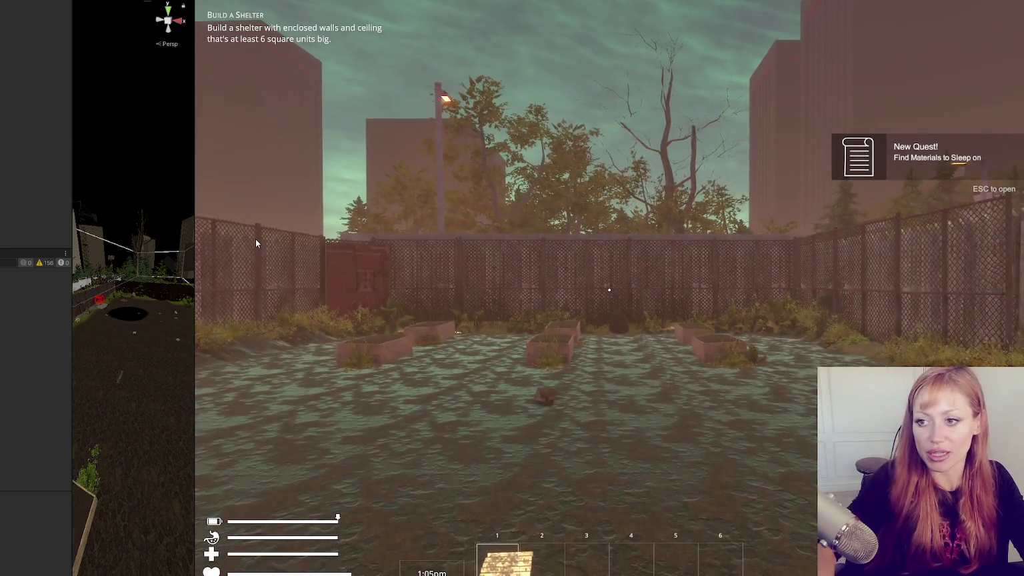
drag(72, 128, 3, 133)
- Widen the Game view further, walk around the flooded yard with WASD, and open the pause menu
drag(103, 137, 56, 137)
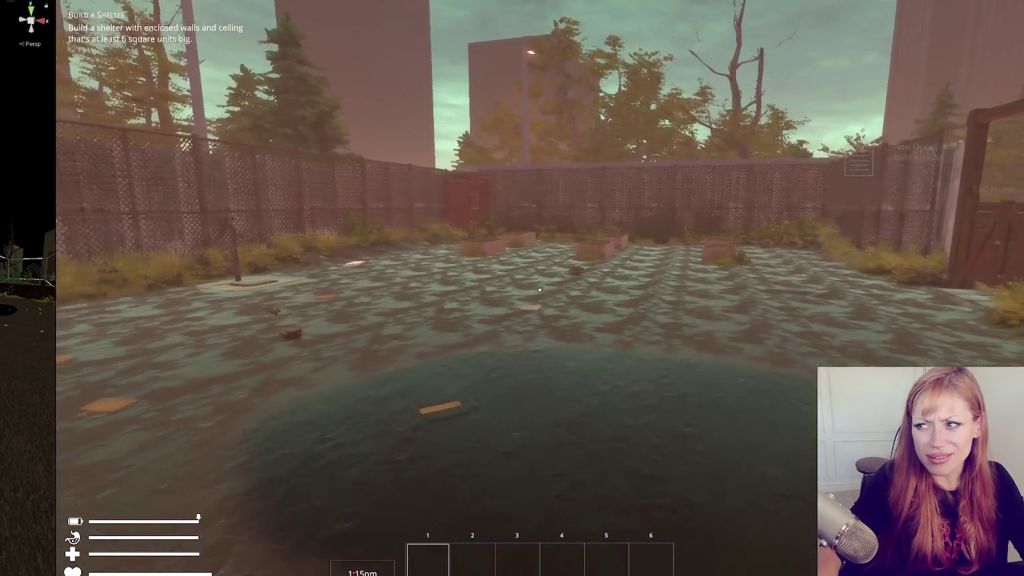
key(w)
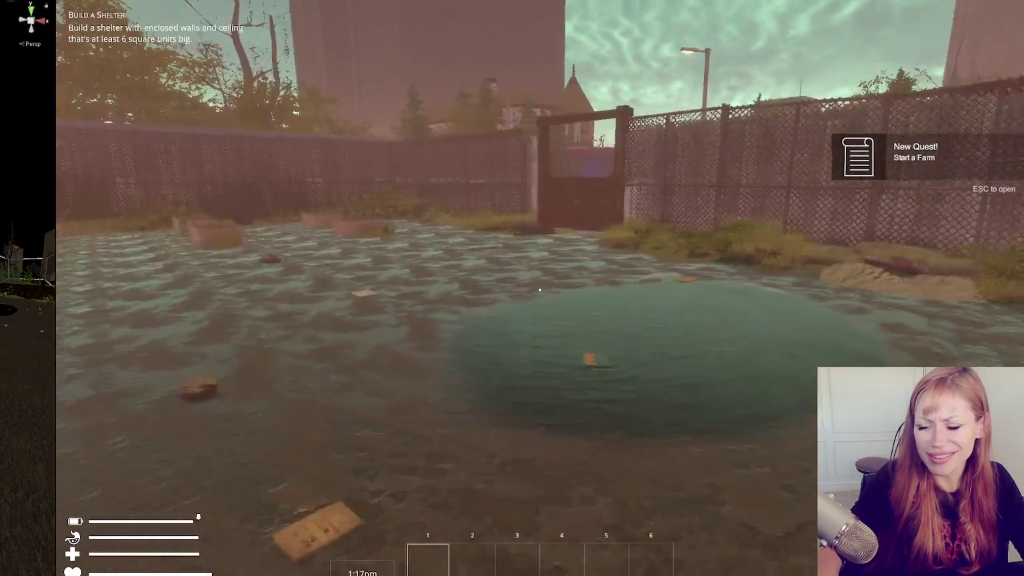
key(w)
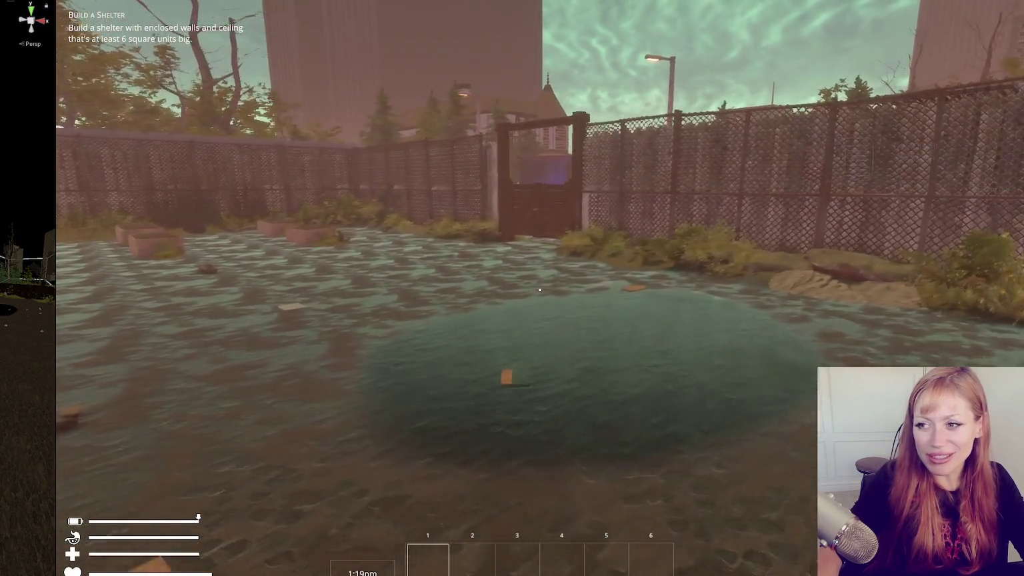
key(s)
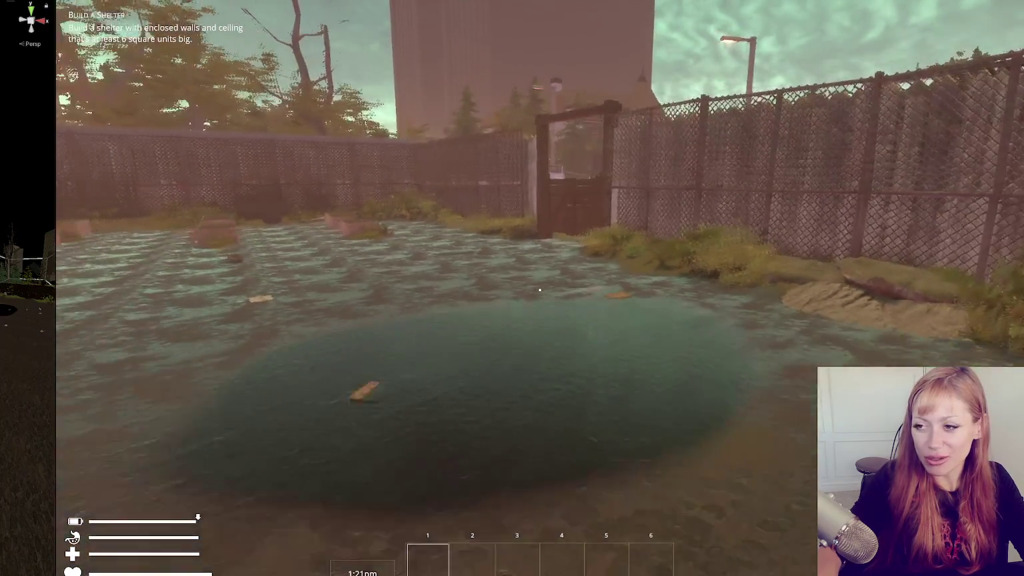
key(a)
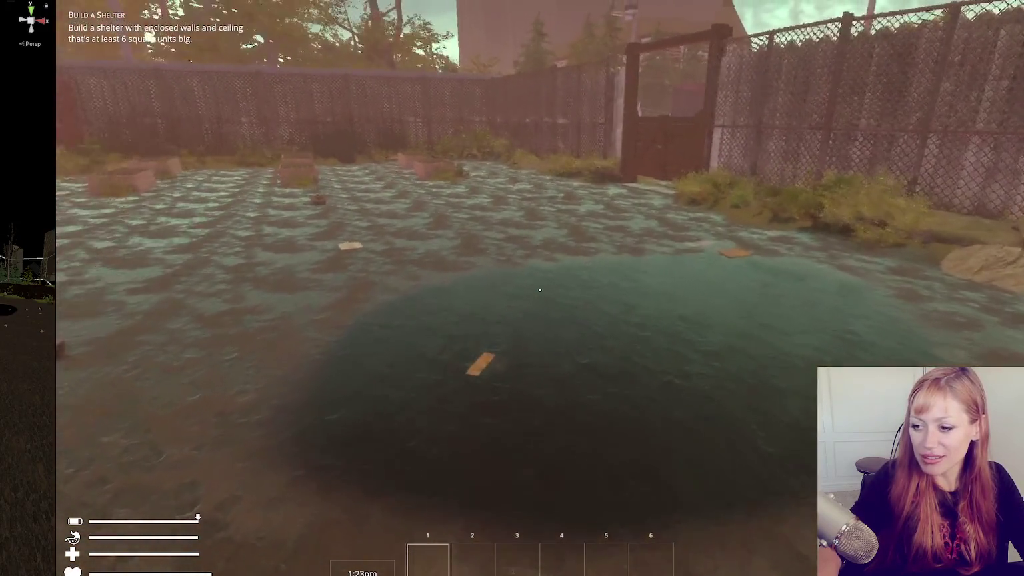
key(Escape)
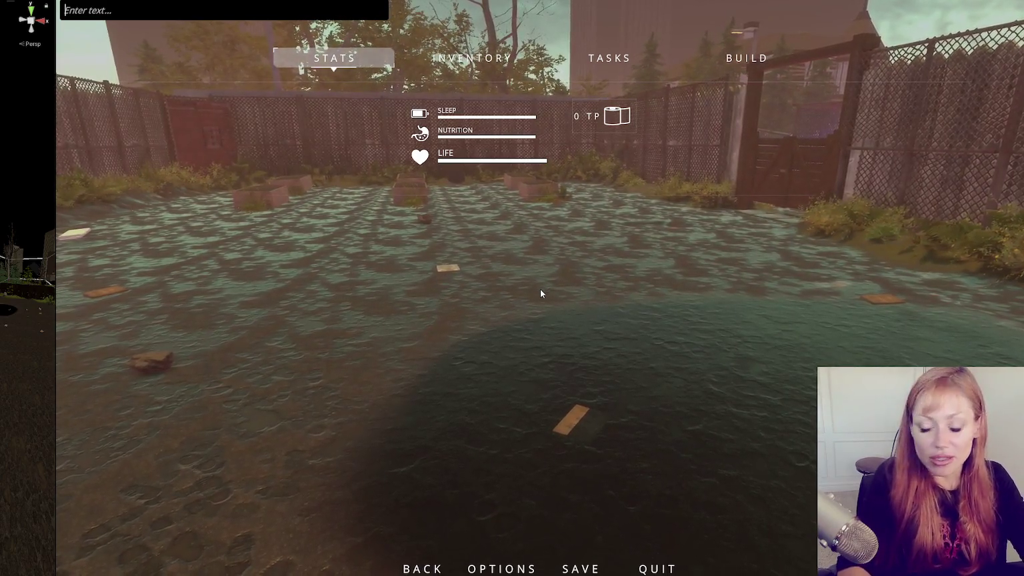
- Run 'spawn turtle' in the dev console and resume play
text(spawn turtle)
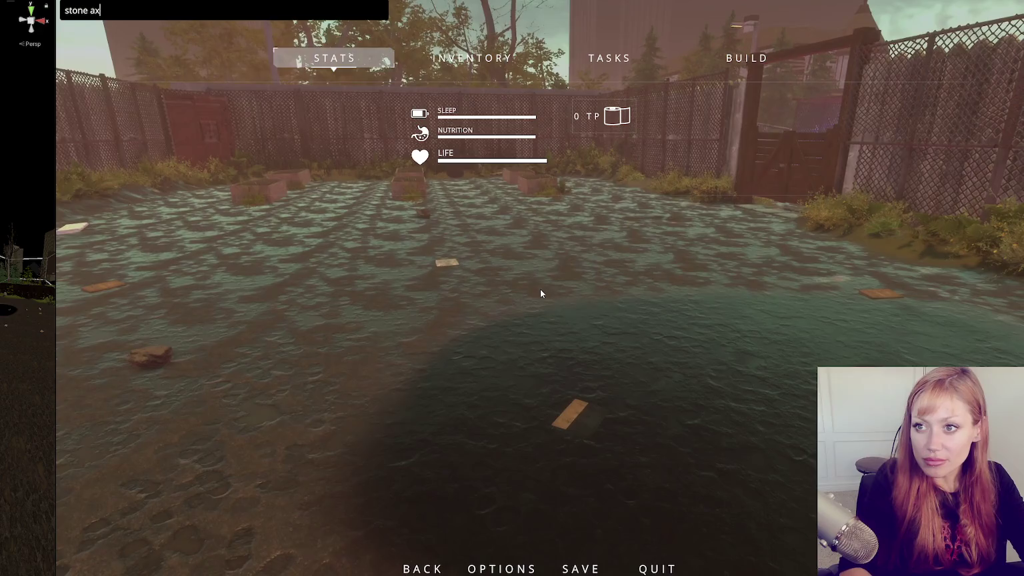
key(Return)
key(Escape)
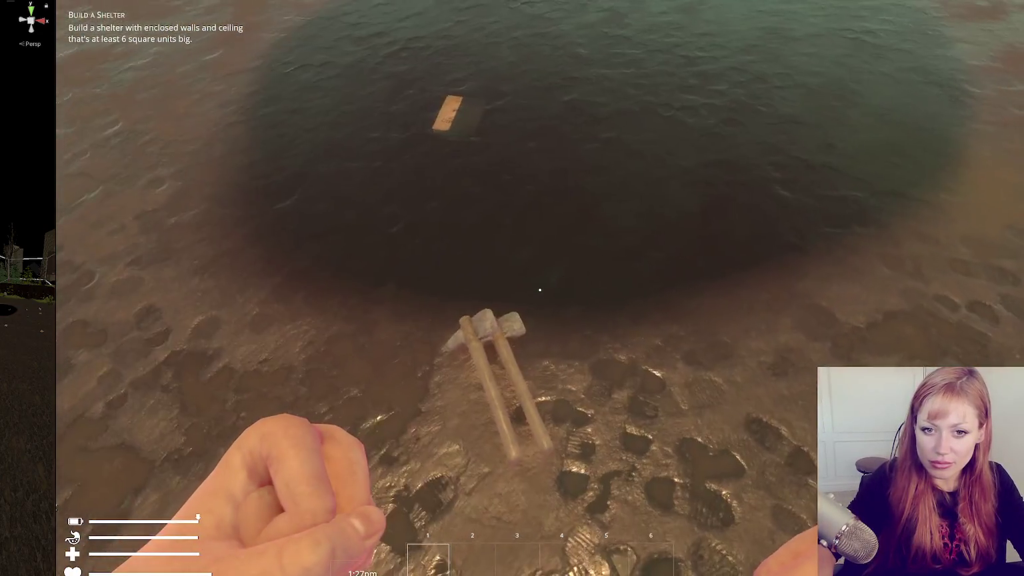
- Throw the stone axe down, then punch the wooden pallet by the fence until it breaks
click(540, 290)
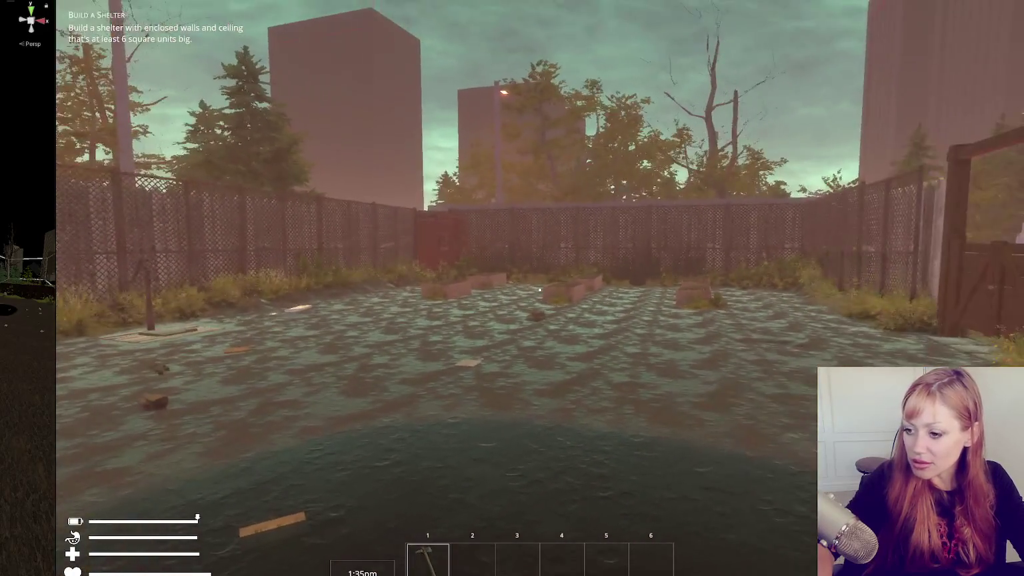
key(s)
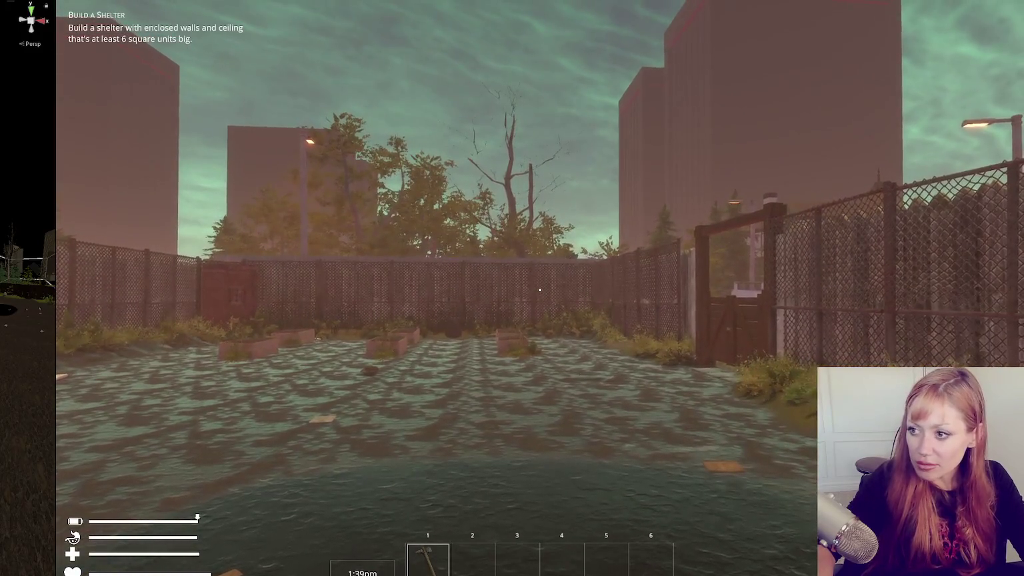
click(539, 289)
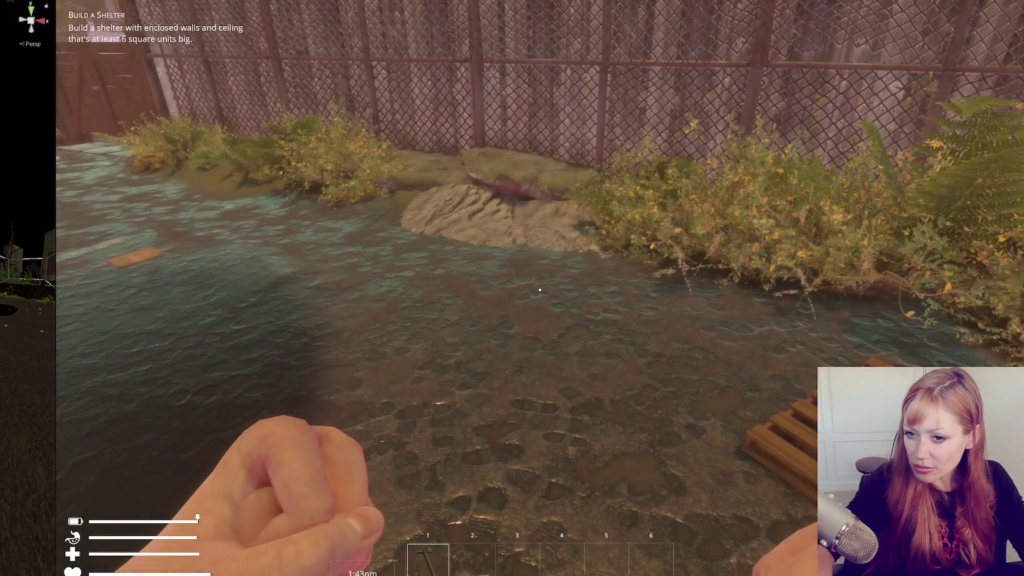
key(w)
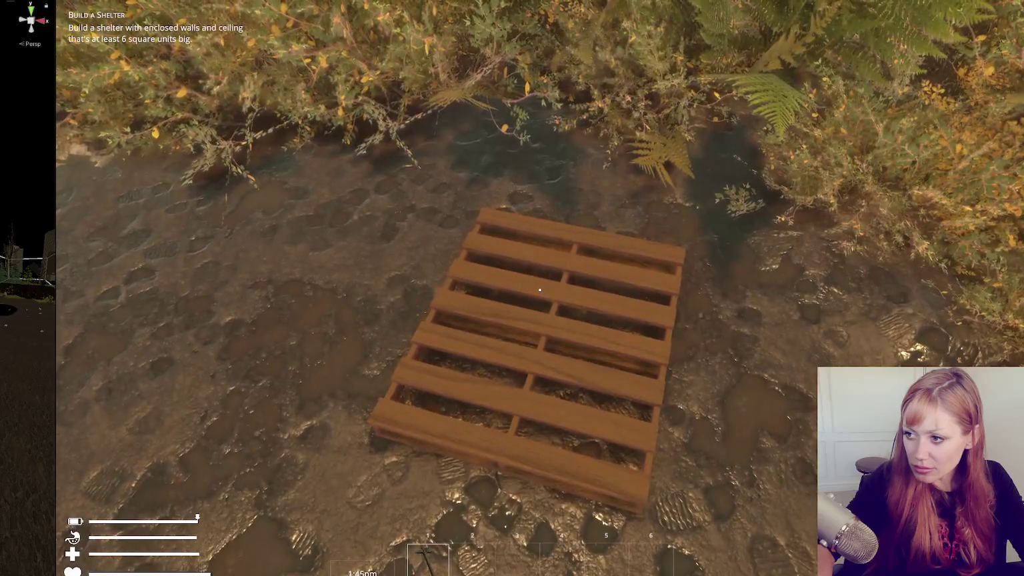
click(539, 290)
click(539, 289)
click(539, 289)
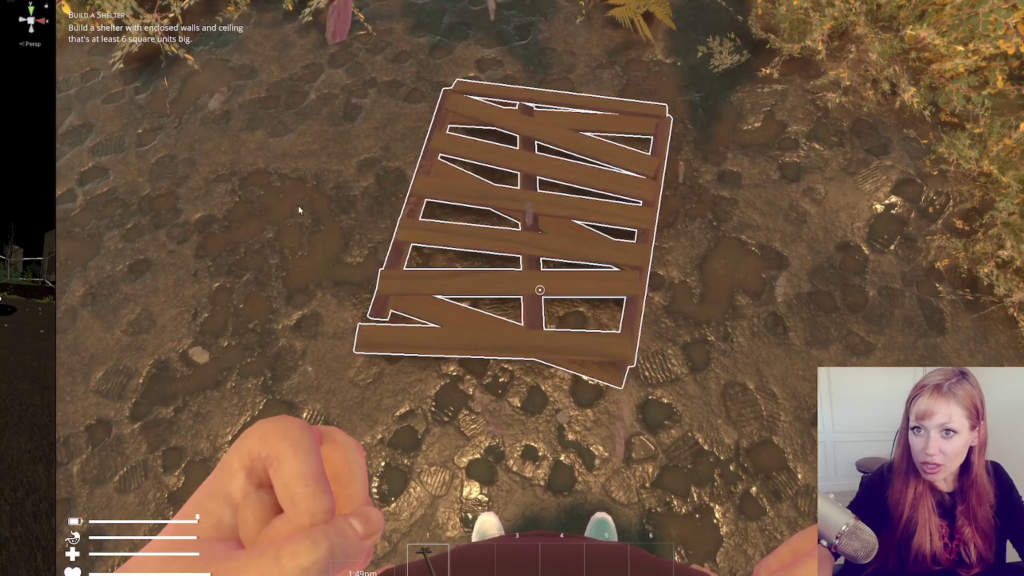
- Widen the scene view, dismantle the shelter frame into planks, and reopen the pause menu
drag(56, 74, 205, 74)
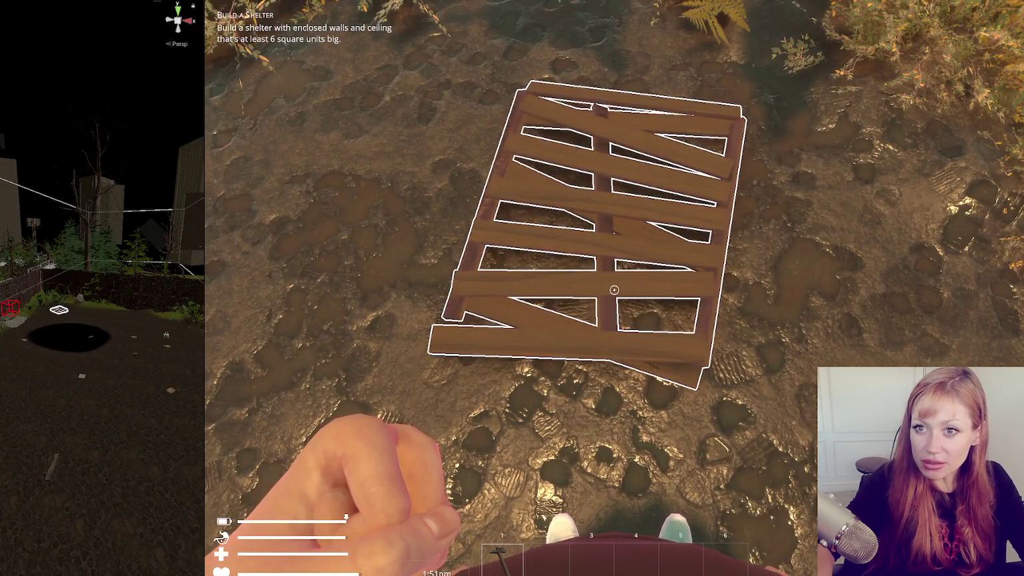
drag(1, 43, 53, 43)
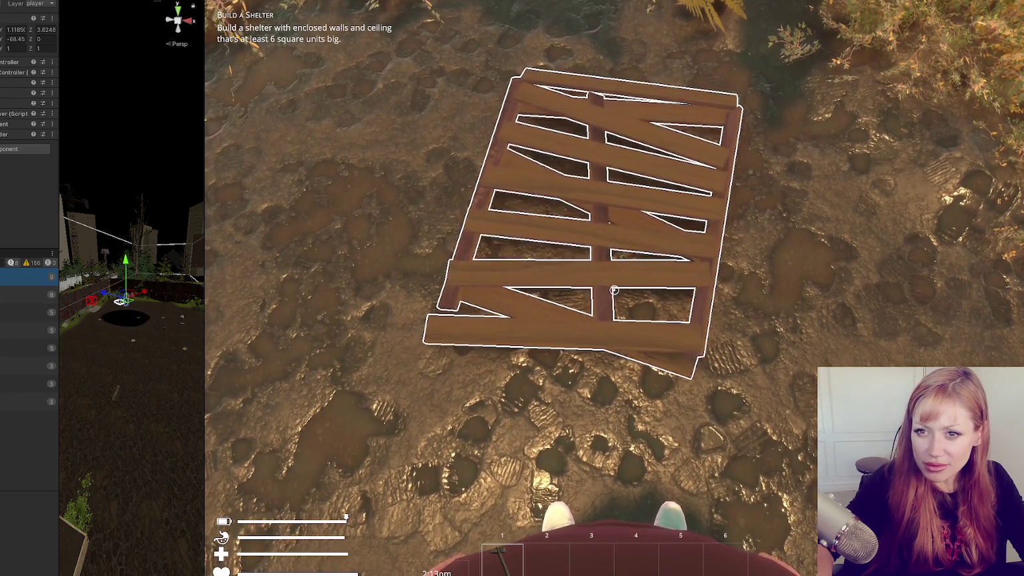
click(275, 184)
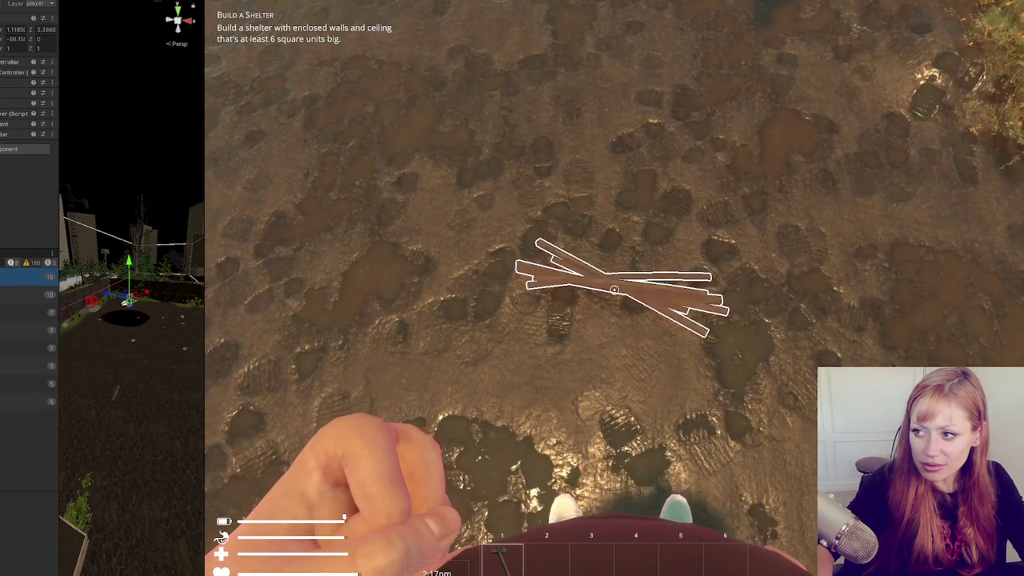
key(Escape)
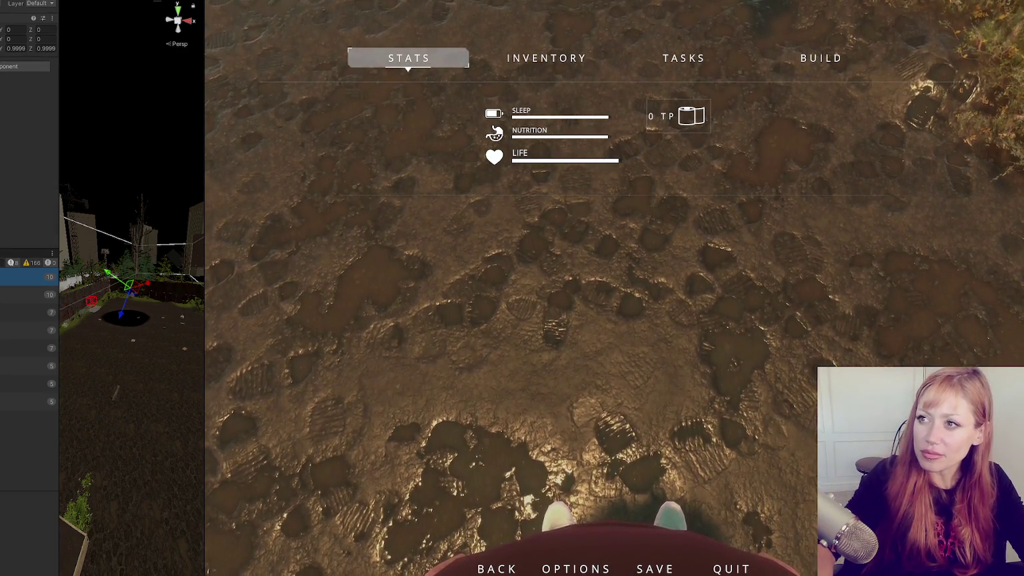
key(Escape)
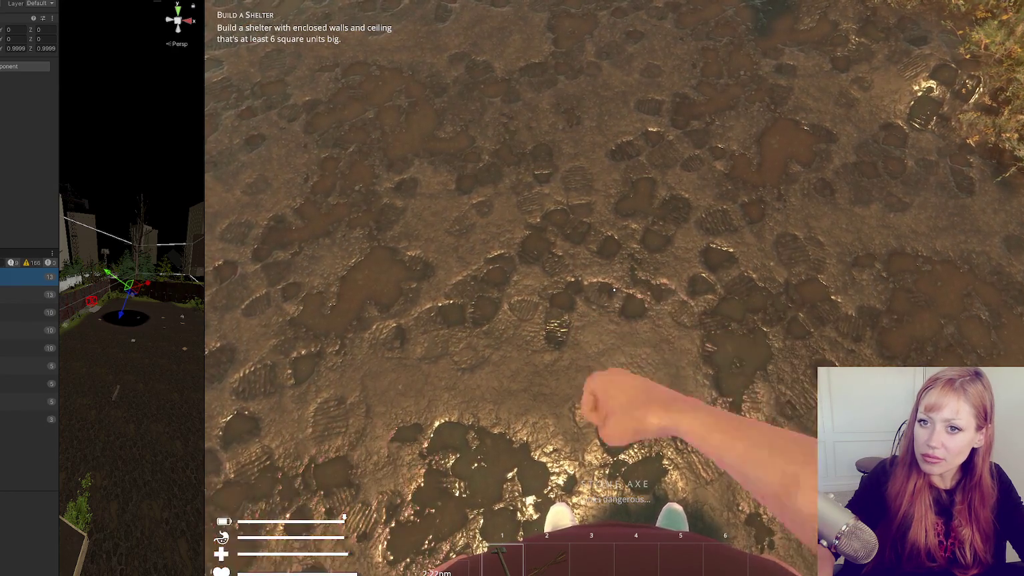
key(Escape)
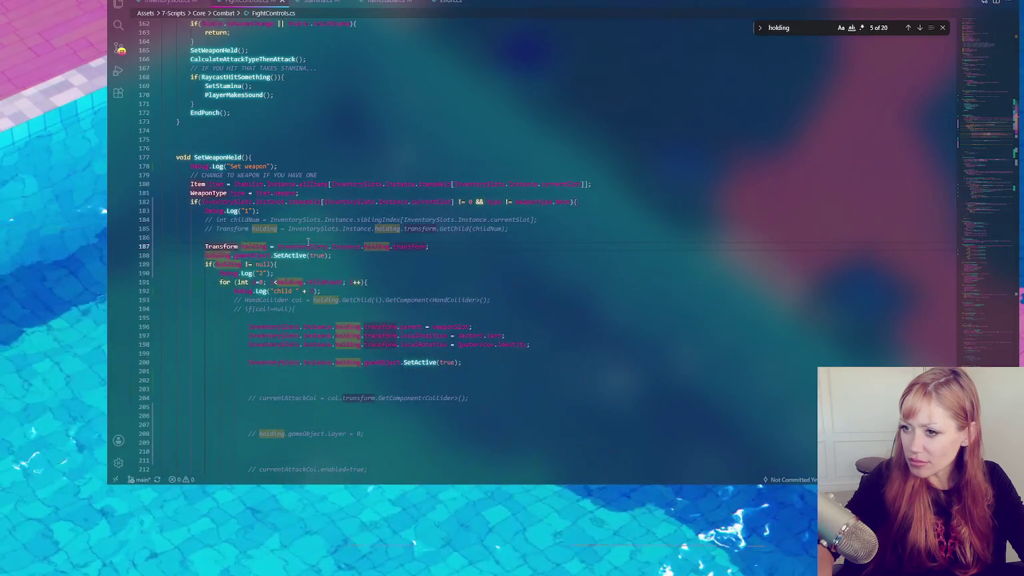
- Insert a blank line after line 188 in SetWeaponHeld in FightControls.cs
click(367, 247)
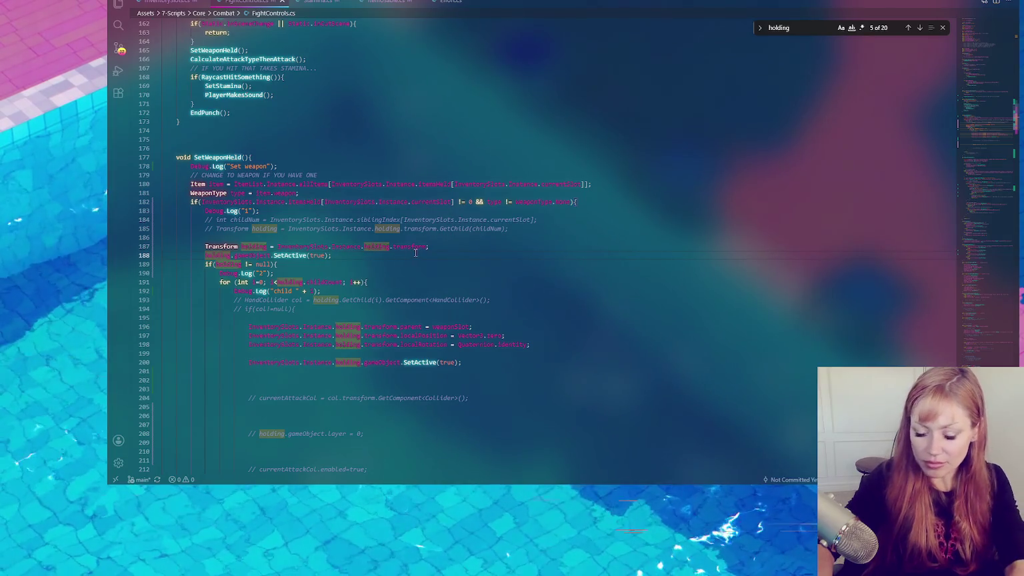
click(222, 255)
key(End)
key(Return)
click(339, 256)
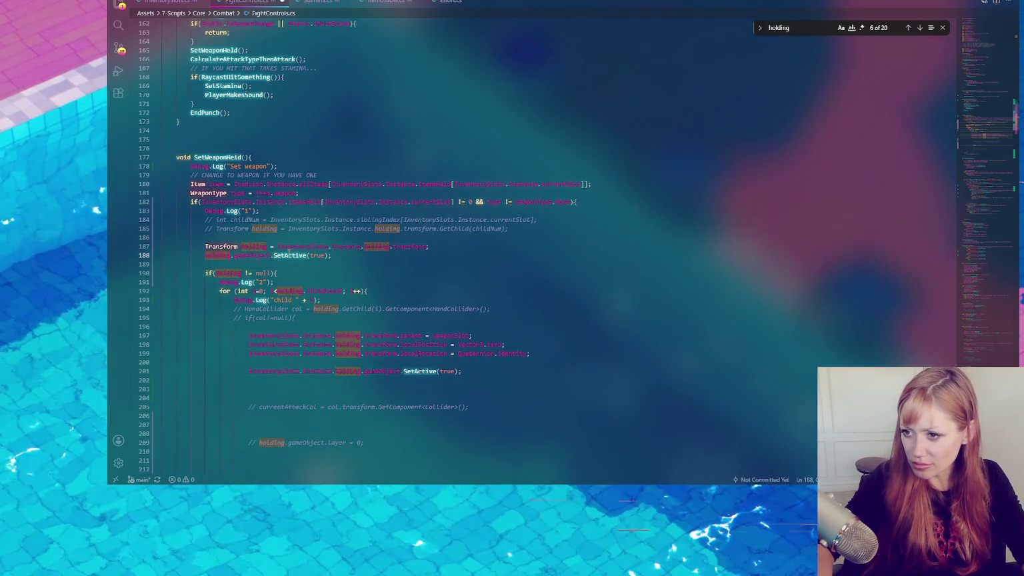
- Step through the 'holding' matches and comment out line 746 that deactivates the held object
click(919, 28)
click(919, 28)
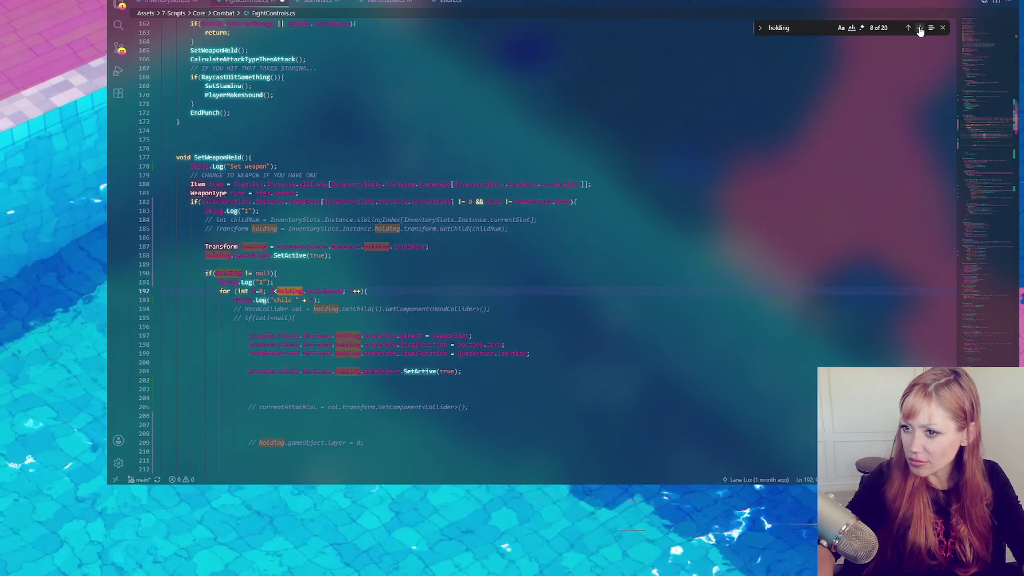
click(919, 28)
click(919, 28)
click(919, 28)
click(919, 28)
click(919, 28)
click(919, 28)
click(919, 28)
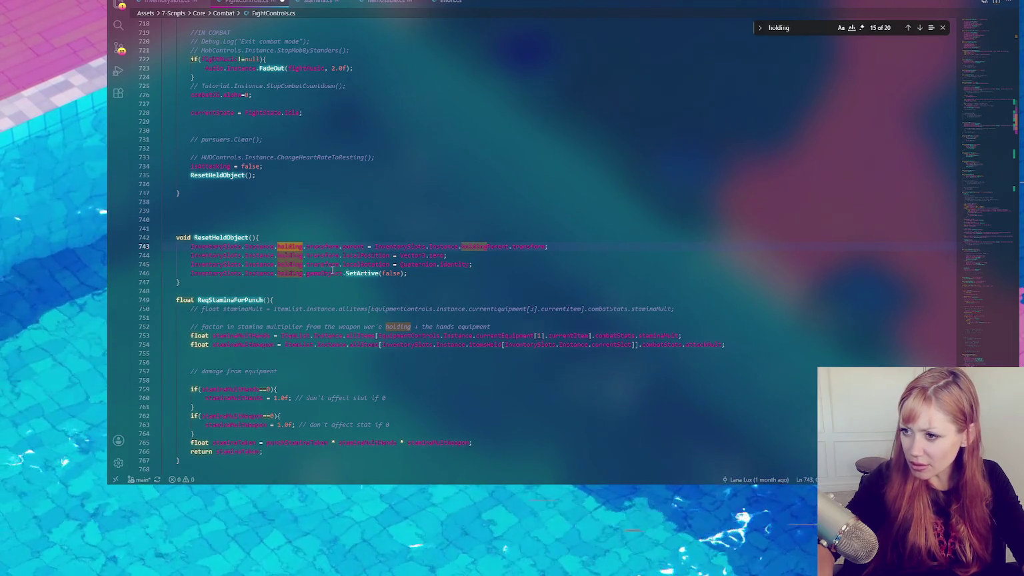
click(415, 274)
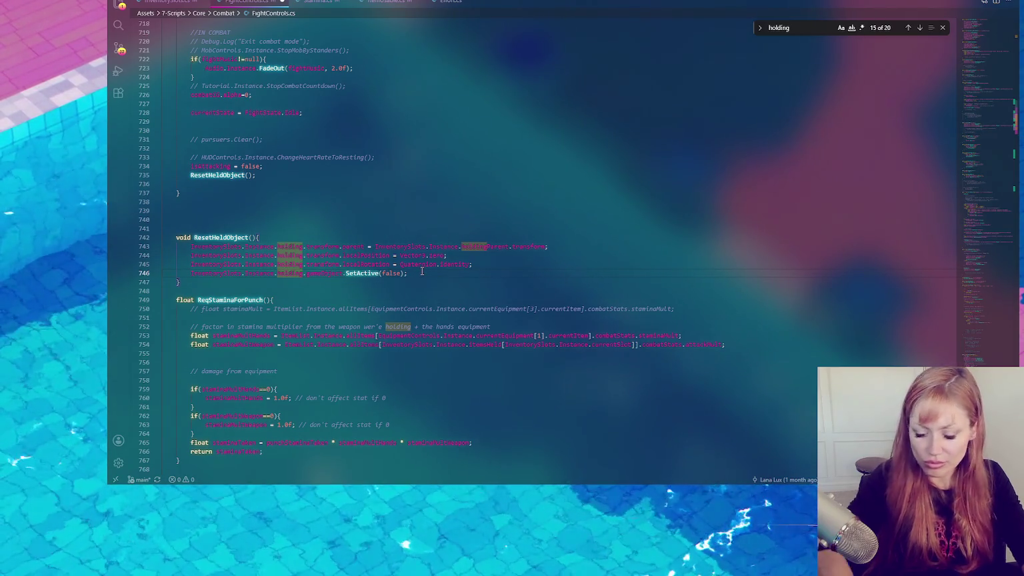
key(ctrl+slash)
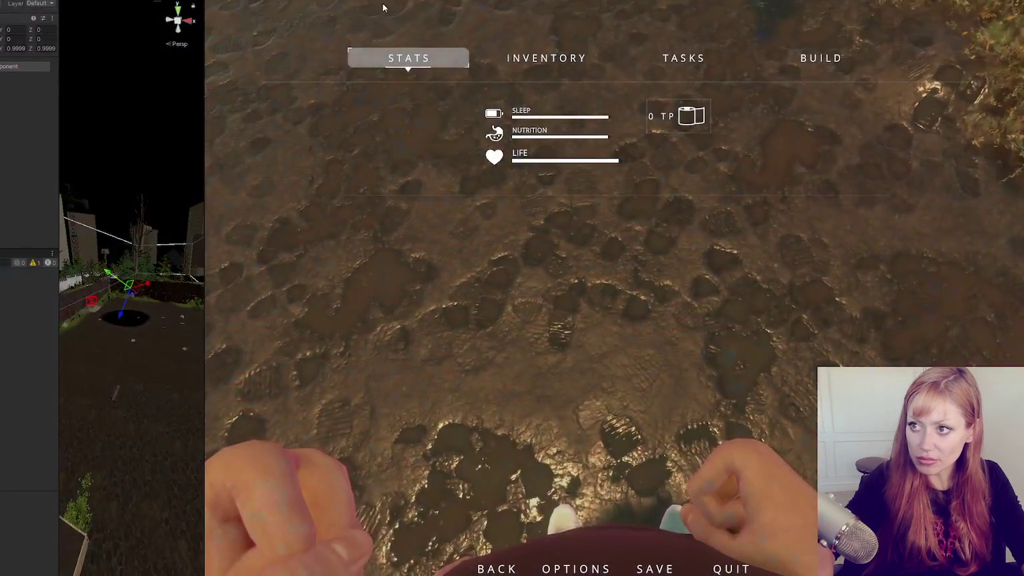
- Restart Play mode in DEV MODE, walk toward the fence, and bring up PlayerControls.cs
key(ctrl+p)
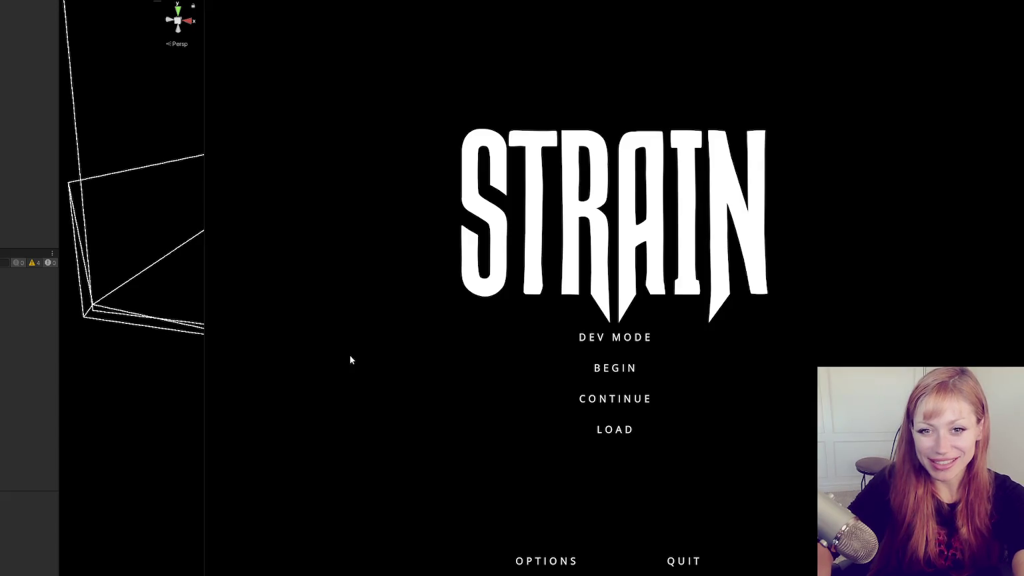
click(639, 340)
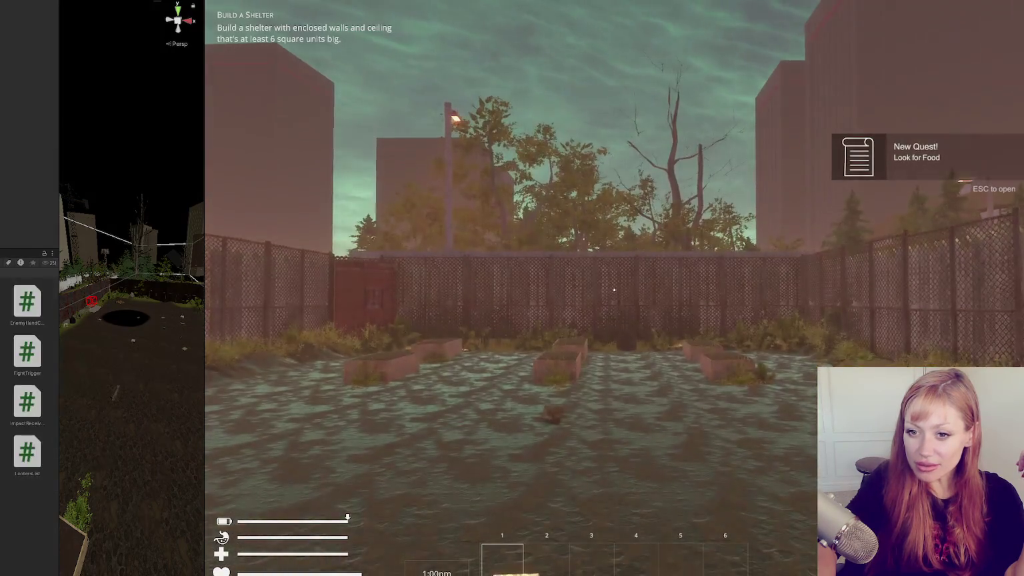
key(w)
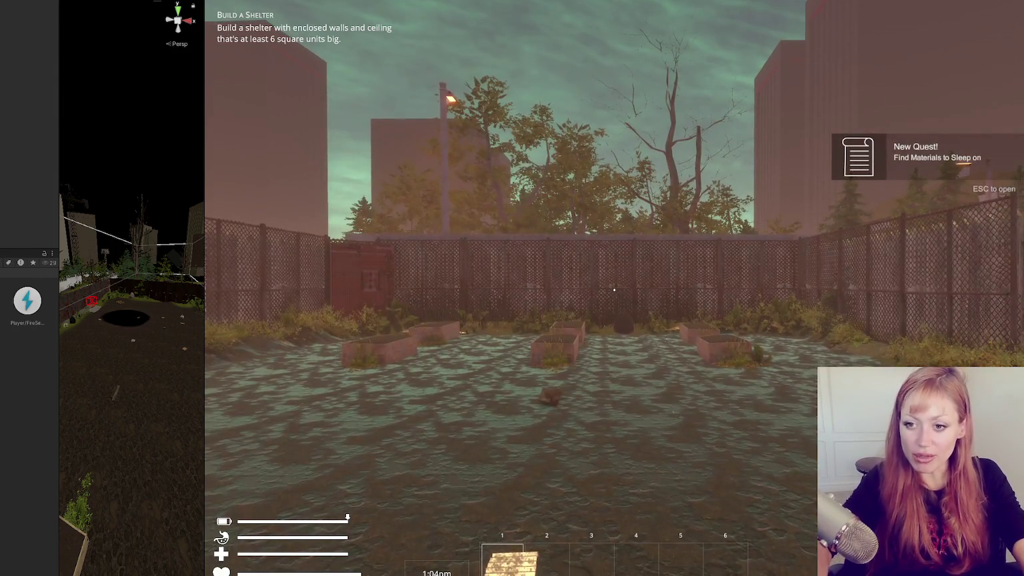
key(alt+Tab)
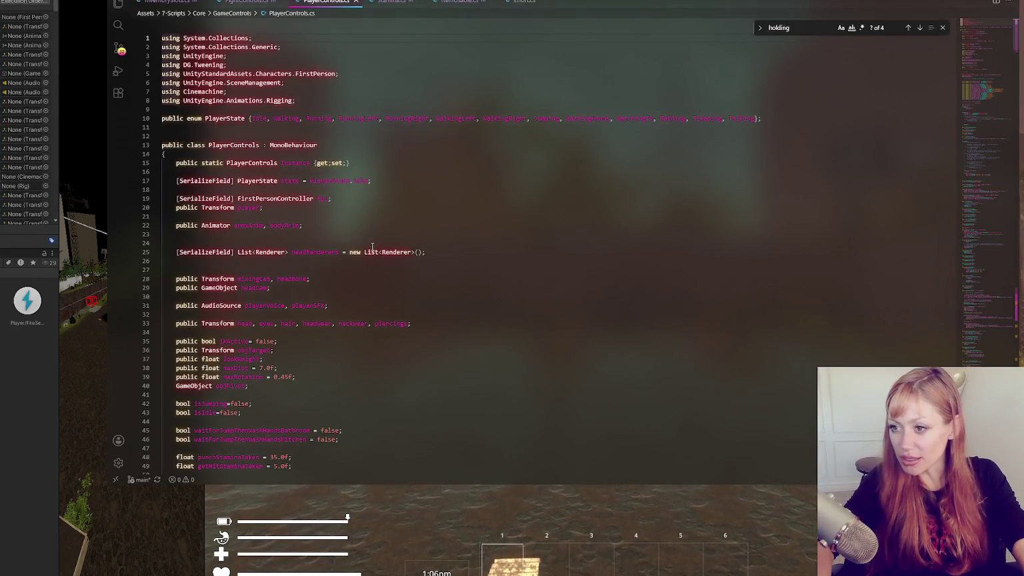
- Scroll down through PlayerControls.cs to review its code
click(307, 225)
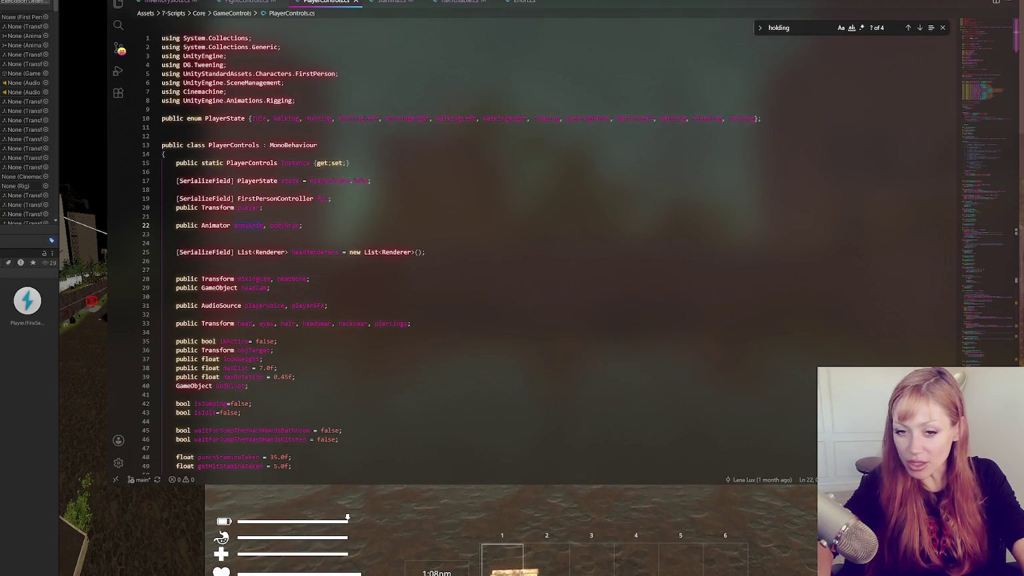
scroll(202, 287, down, 15)
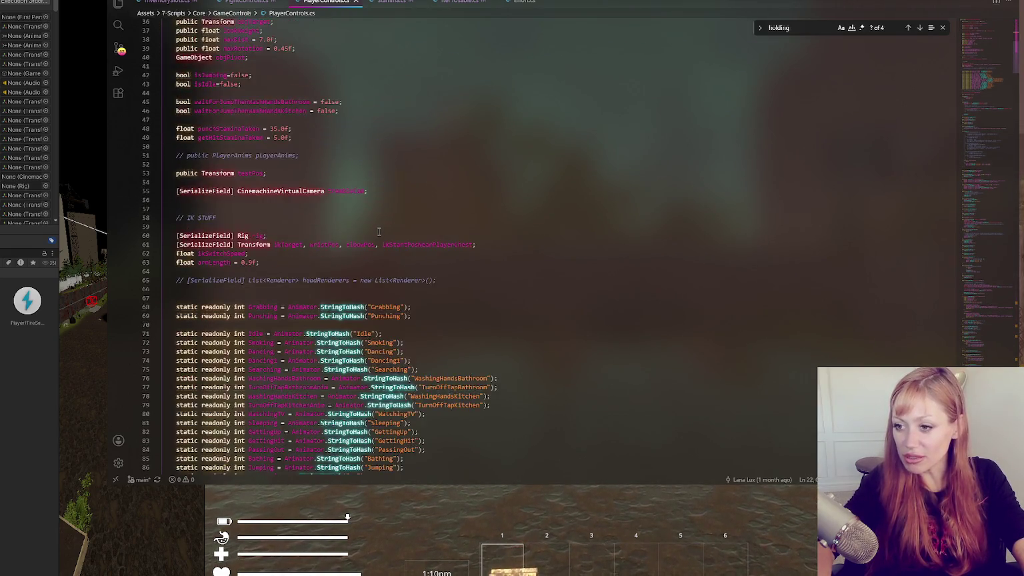
scroll(236, 238, down, 20)
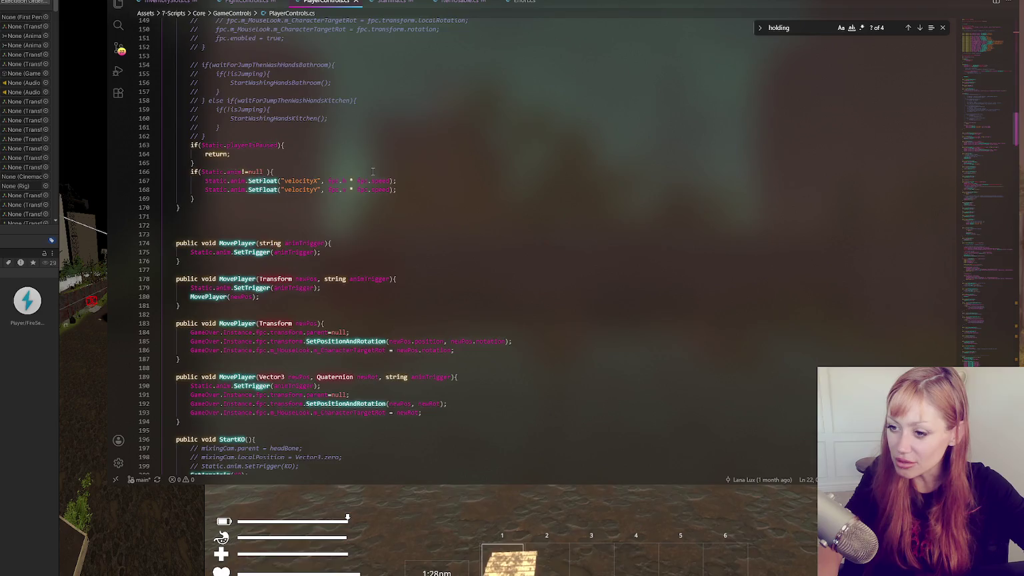
scroll(397, 200, down, 8)
scroll(397, 200, down, 20)
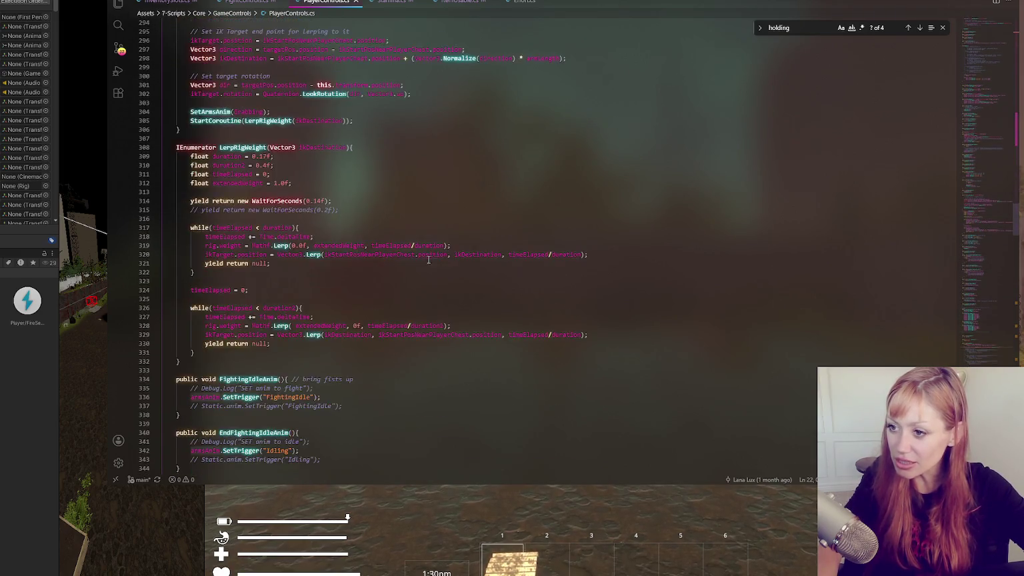
scroll(429, 250, down, 20)
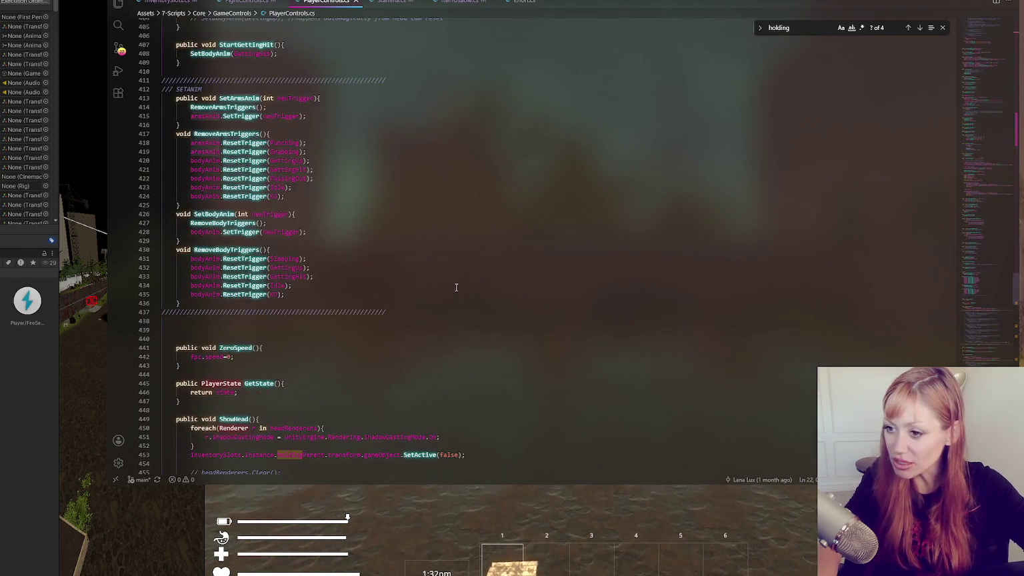
scroll(464, 304, down, 20)
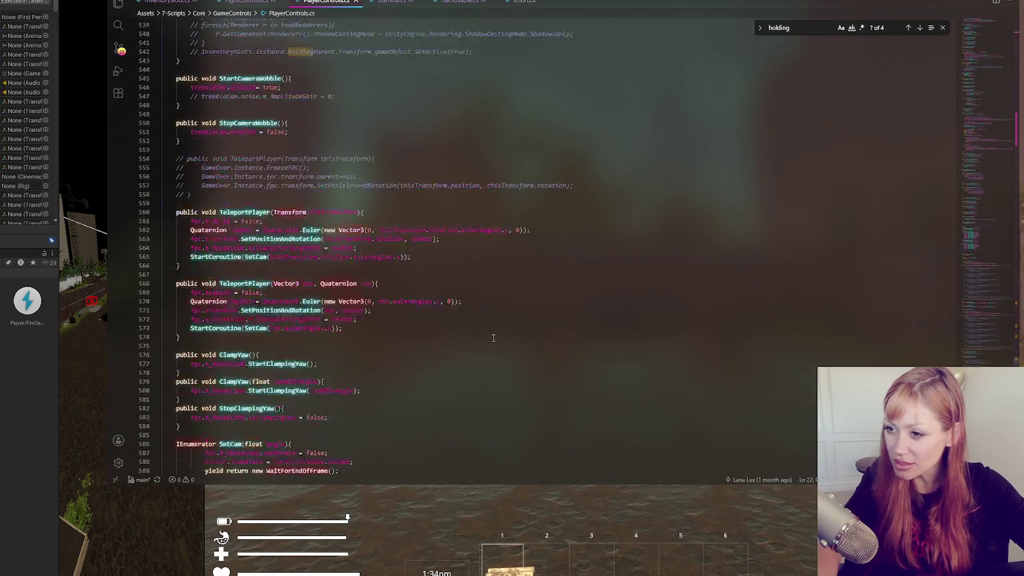
scroll(492, 336, down, 20)
- Search 'swing' in FightControls.cs and uncomment the SetTrigger(Swing) call on line 323
click(747, 29)
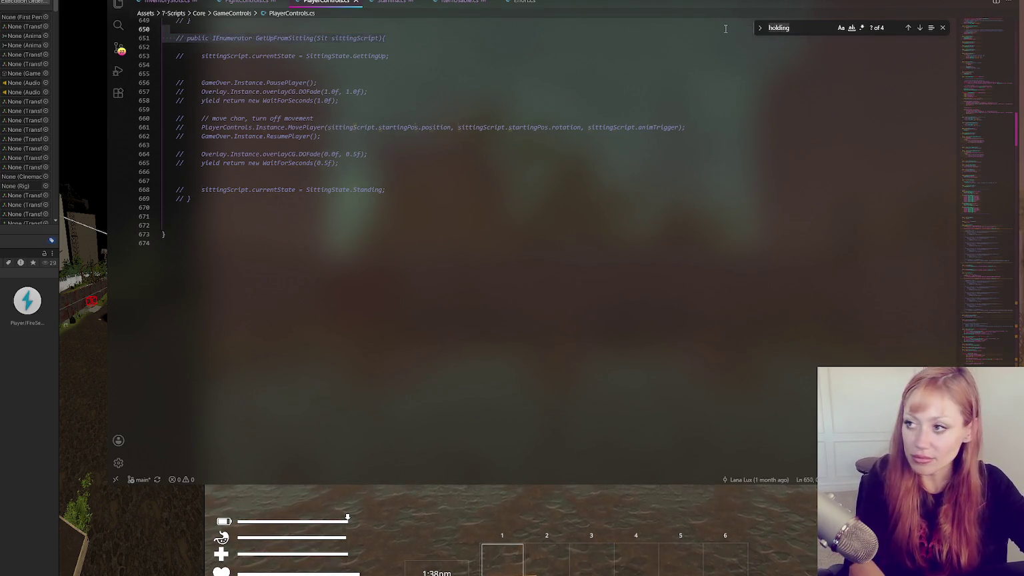
text(swing)
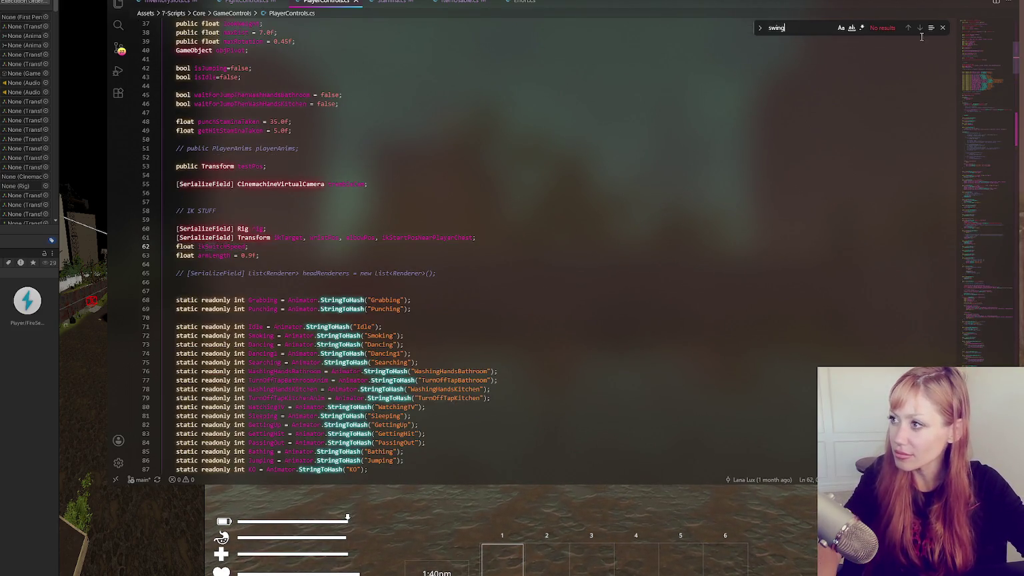
click(250, 2)
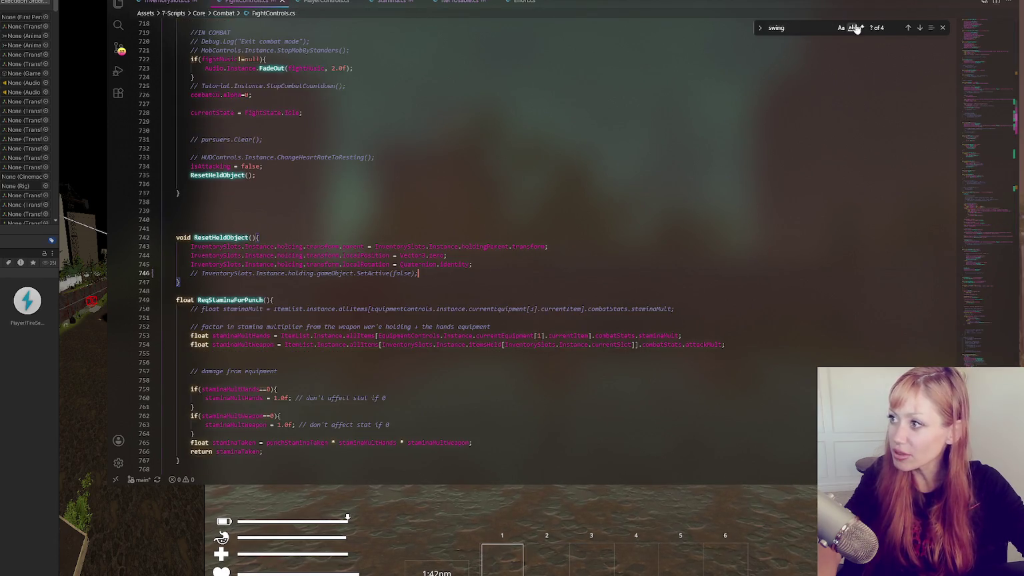
click(918, 29)
click(918, 30)
click(364, 265)
key(ctrl+slash)
click(374, 257)
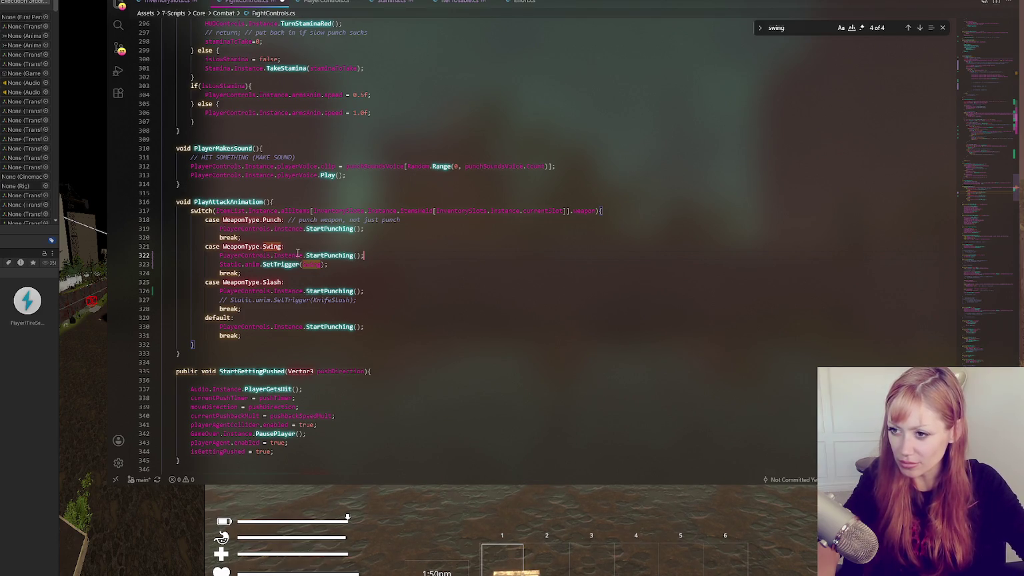
key(Left)
key(Left)
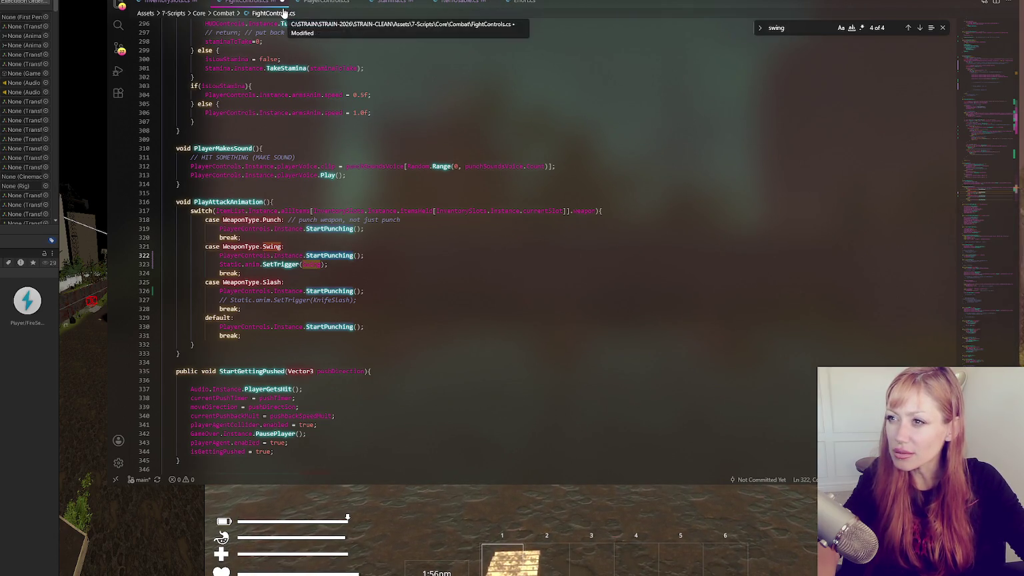
- In PlayerControls.cs, duplicate StartPunching as StartSwinging that plays the Swinging animation
click(326, 4)
key(ctrl+f)
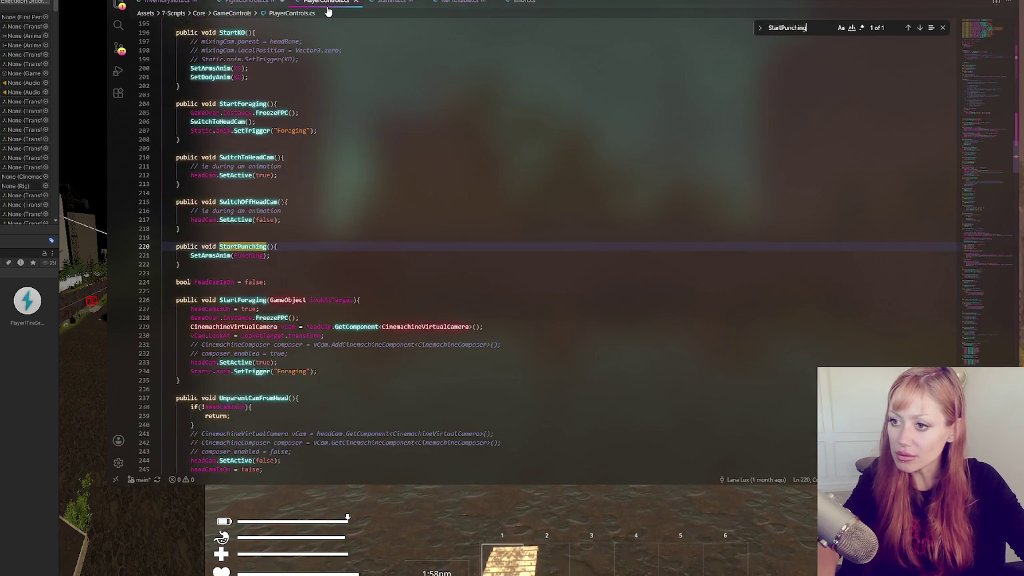
drag(203, 266, 211, 236)
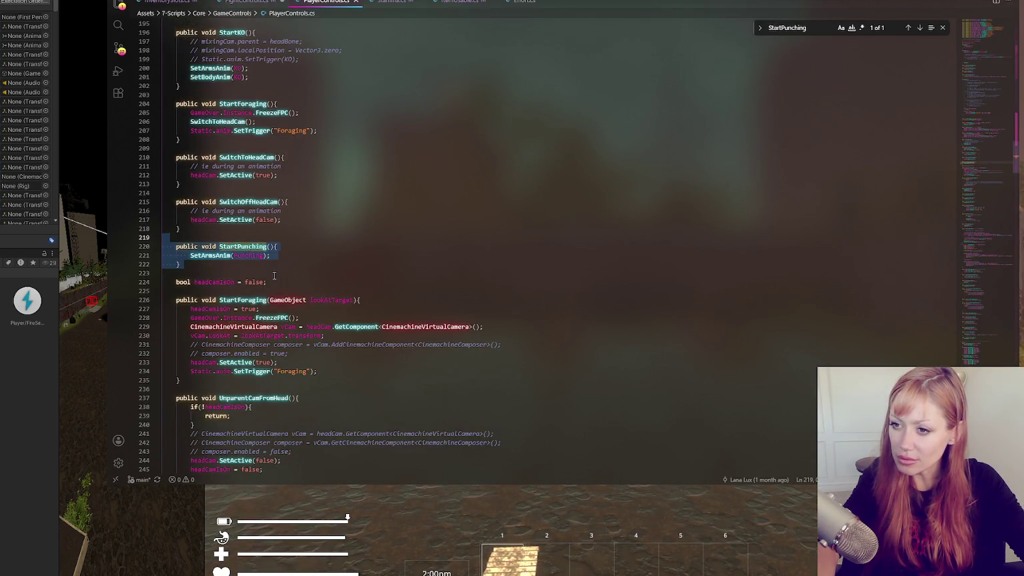
key(ctrl+c)
key(ctrl+v)
click(235, 282)
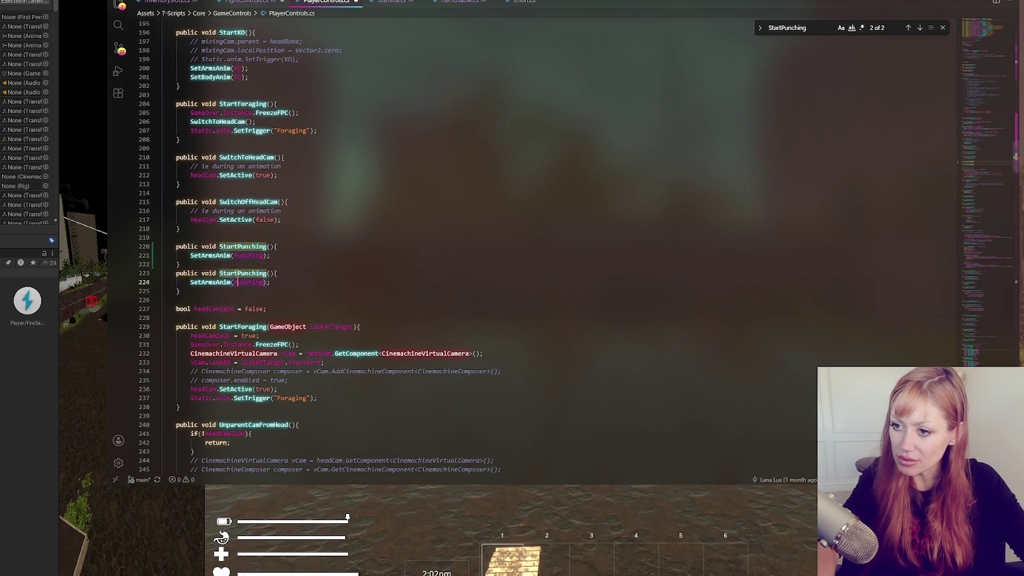
drag(234, 273, 265, 274)
text(Swinging)
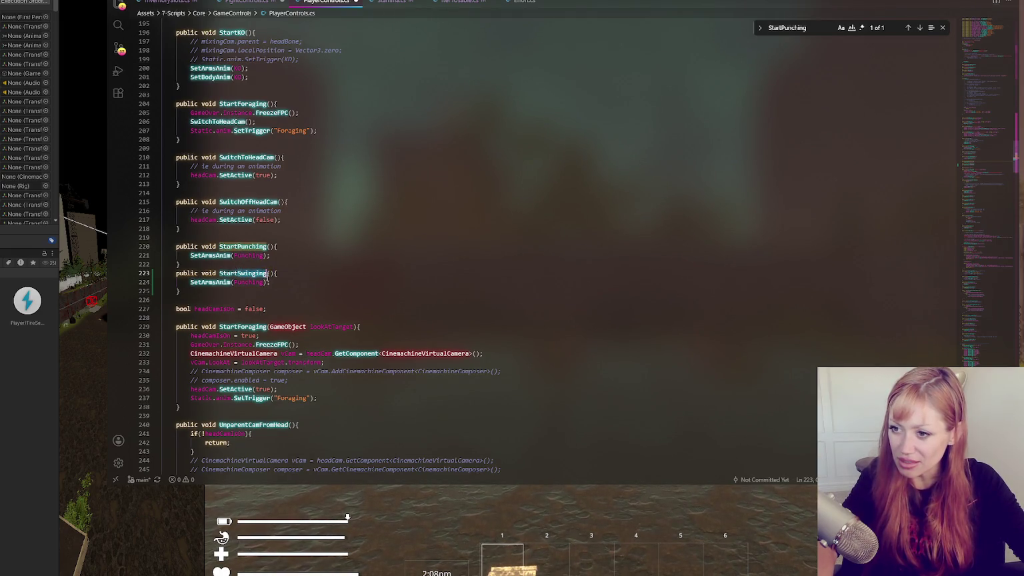
double_click(249, 283)
text(Swinging)
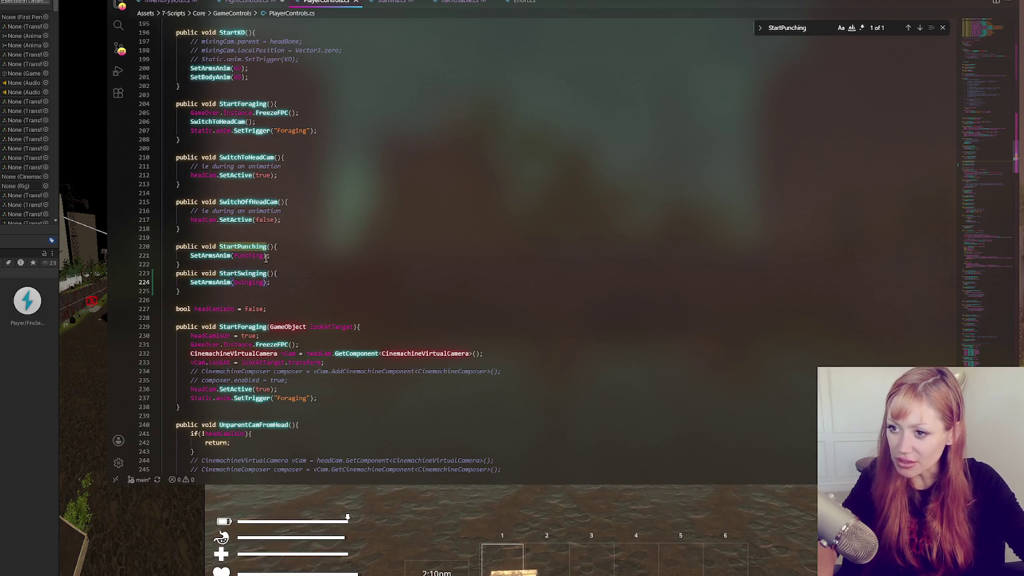
- In FightControls.cs, call StartSwinging in the Swing case and comment out SetTrigger(Swing)
click(246, 2)
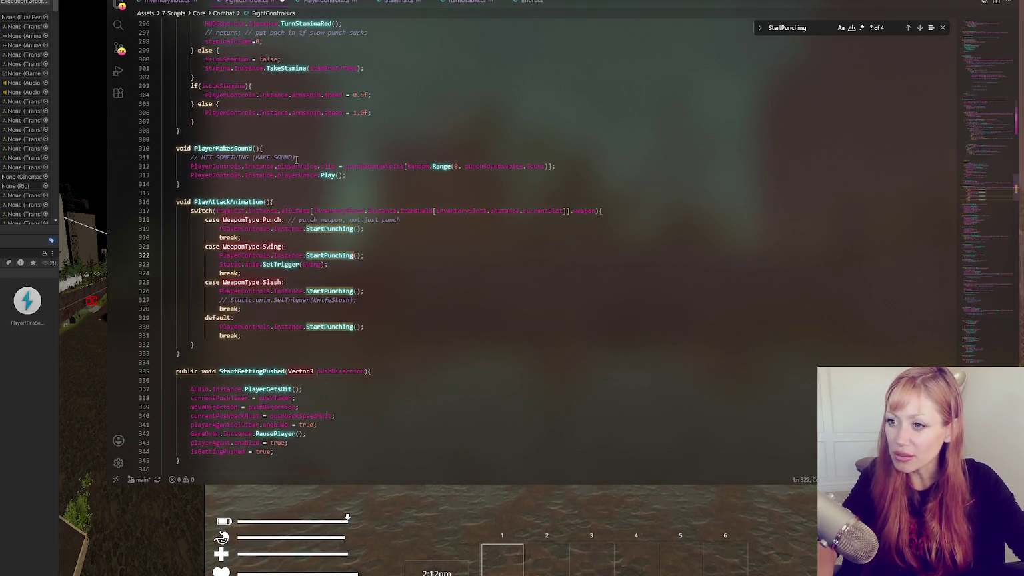
text(StartSwinging)
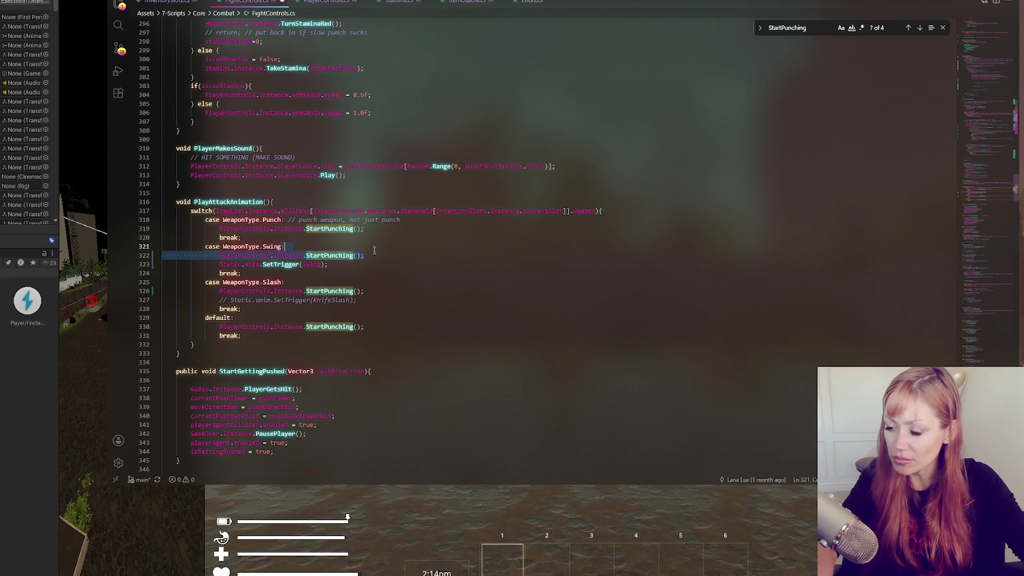
click(341, 264)
key(ctrl+slash)
click(382, 255)
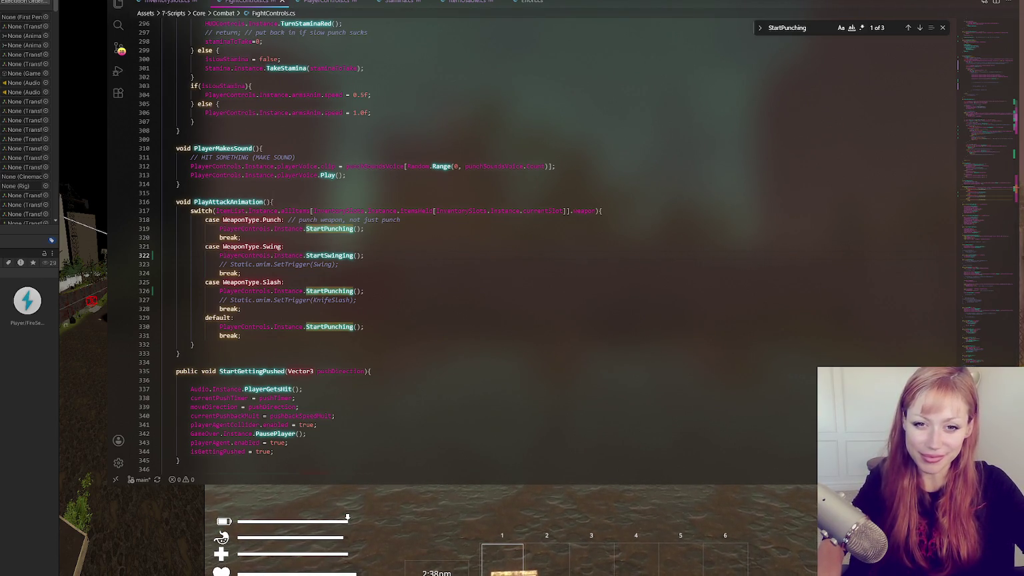
- Review the Slash case, open InventorySlots.cs, and try a punch in the running game
click(248, 282)
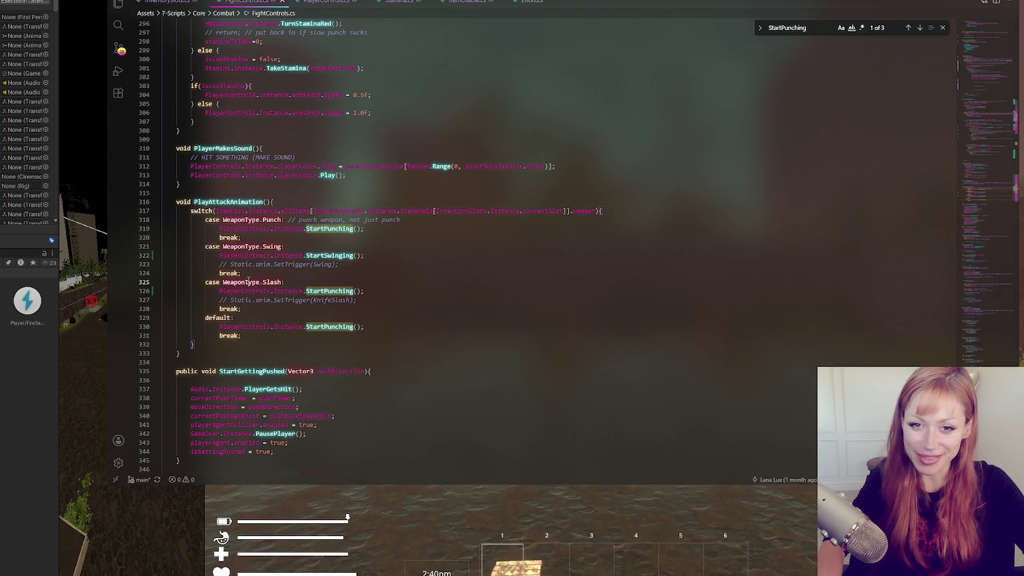
scroll(306, 251, down, 4)
click(307, 227)
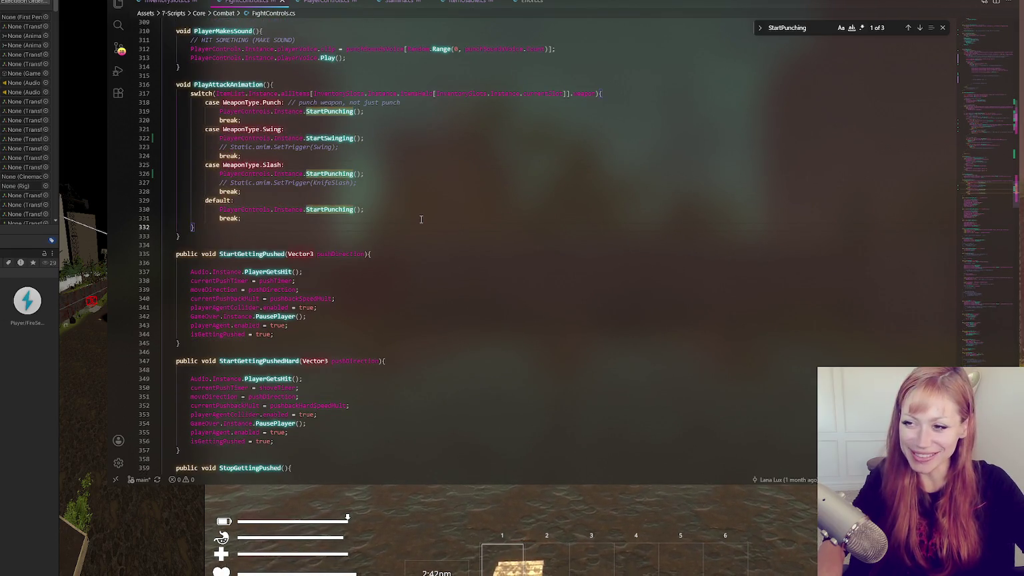
click(167, 2)
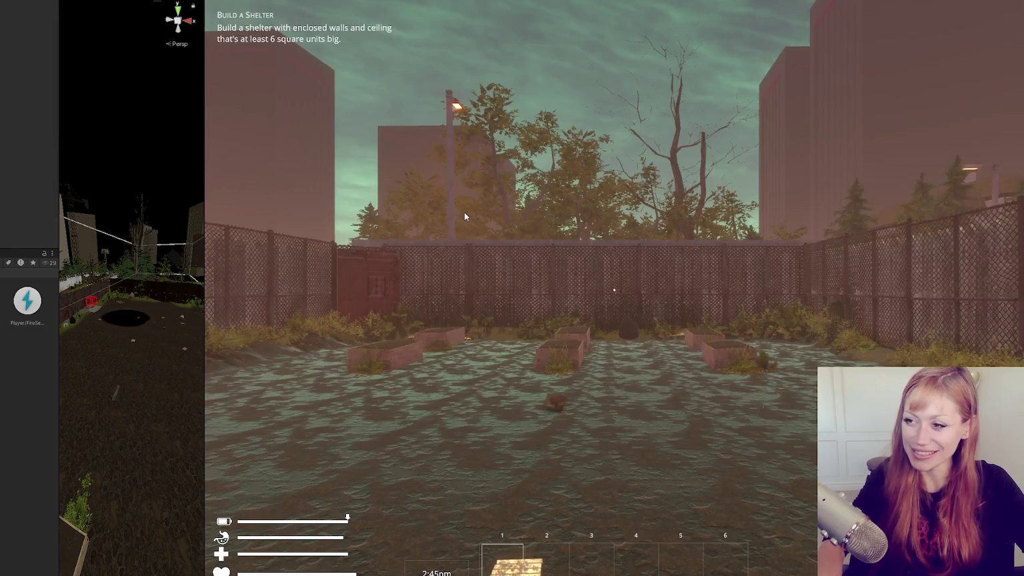
click(614, 289)
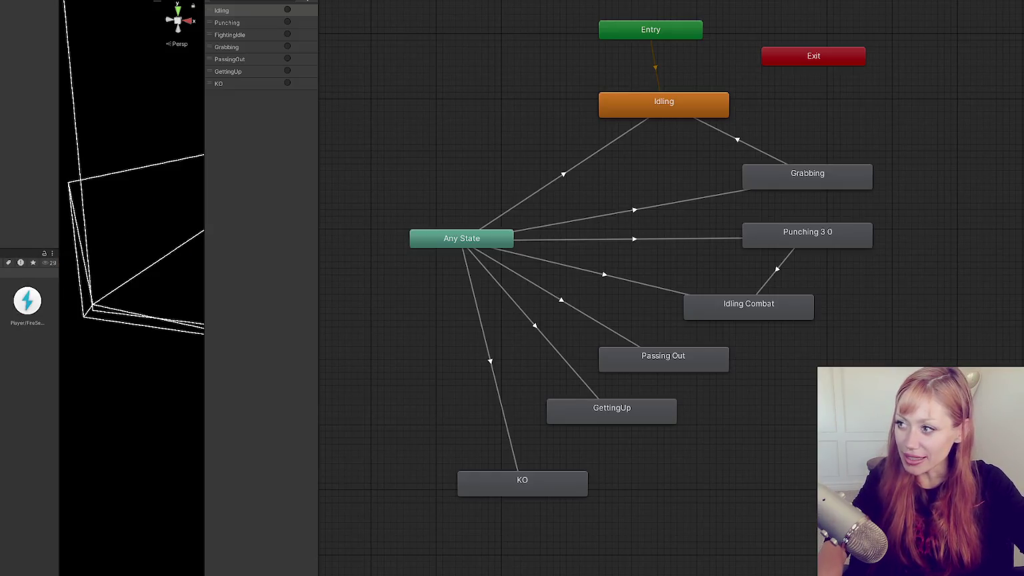
- Inspect the conditions on the Punching layer's Any State to Punching 3 0 transition
scroll(504, 174, down, 4)
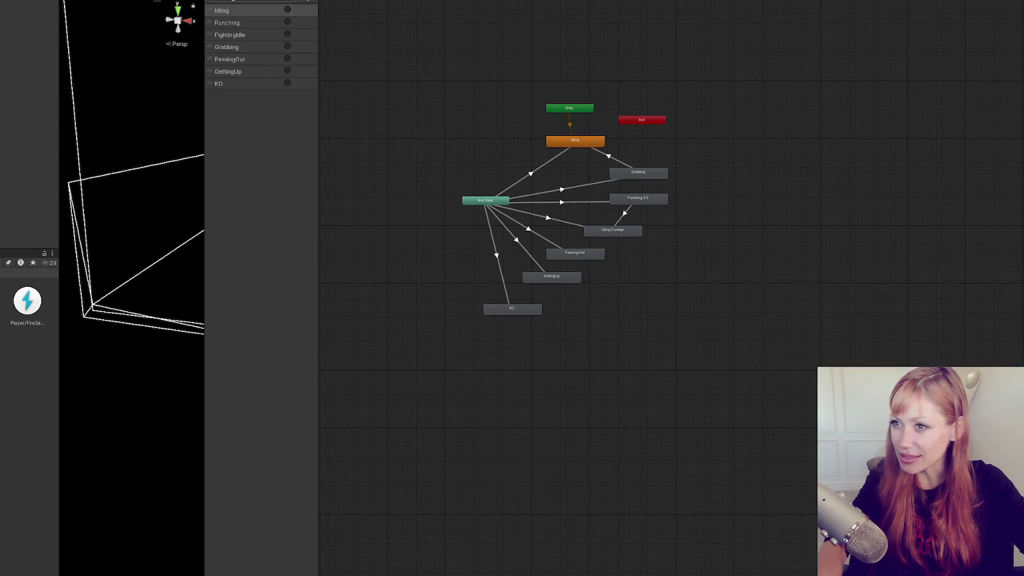
click(238, 24)
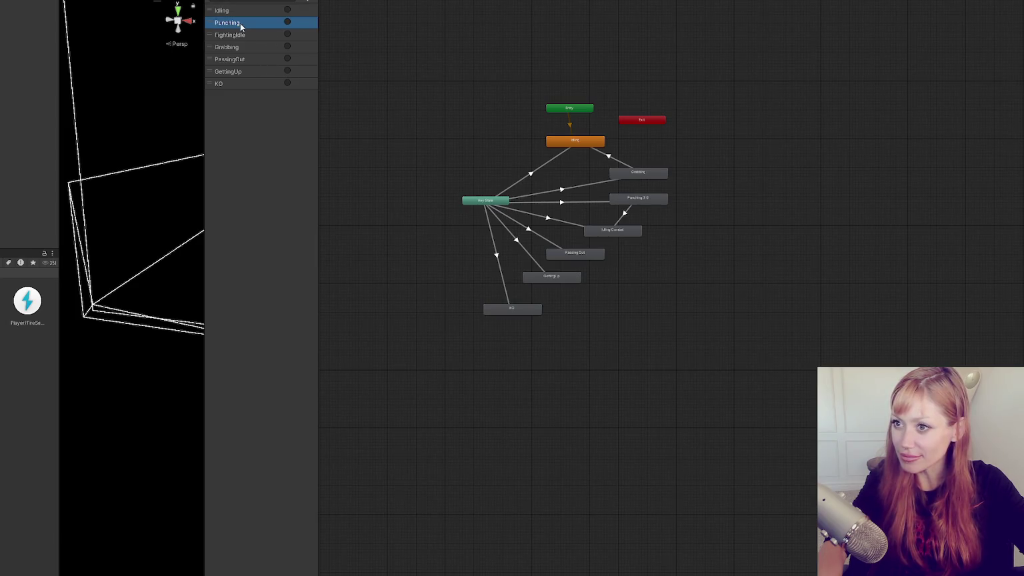
scroll(446, 125, up, 4)
click(737, 278)
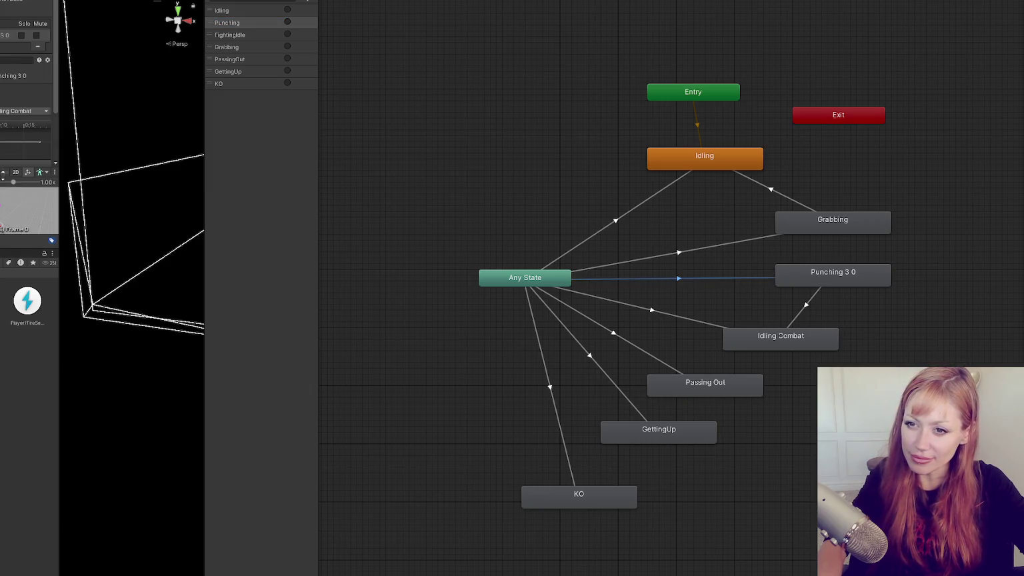
drag(3, 175, 3, 240)
key(alt+Tab)
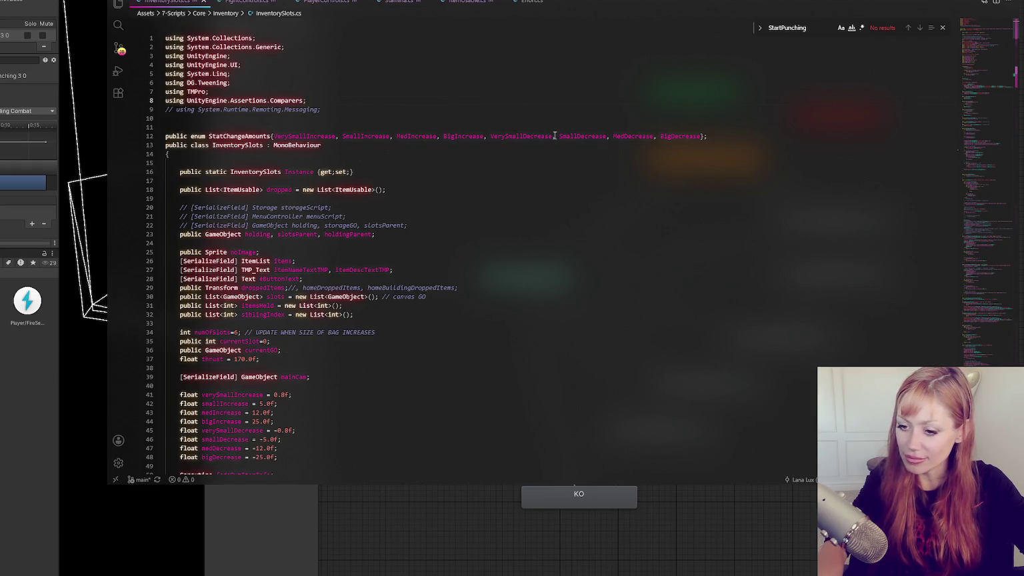
- In PlayerControls.cs, duplicate the Punching StringToHash line and rename its variable and string to Swinging
click(346, 2)
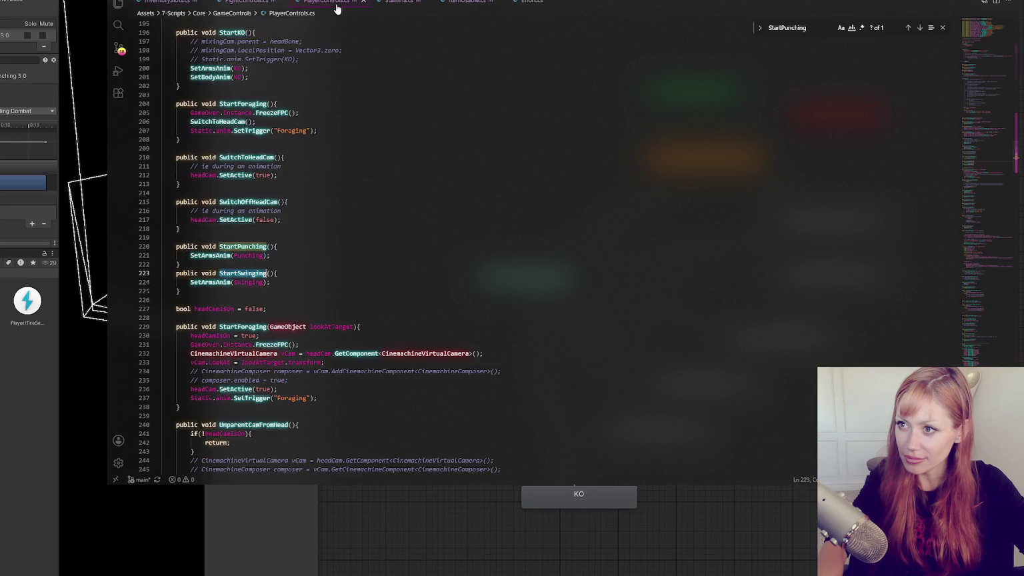
click(990, 38)
drag(991, 39, 981, 63)
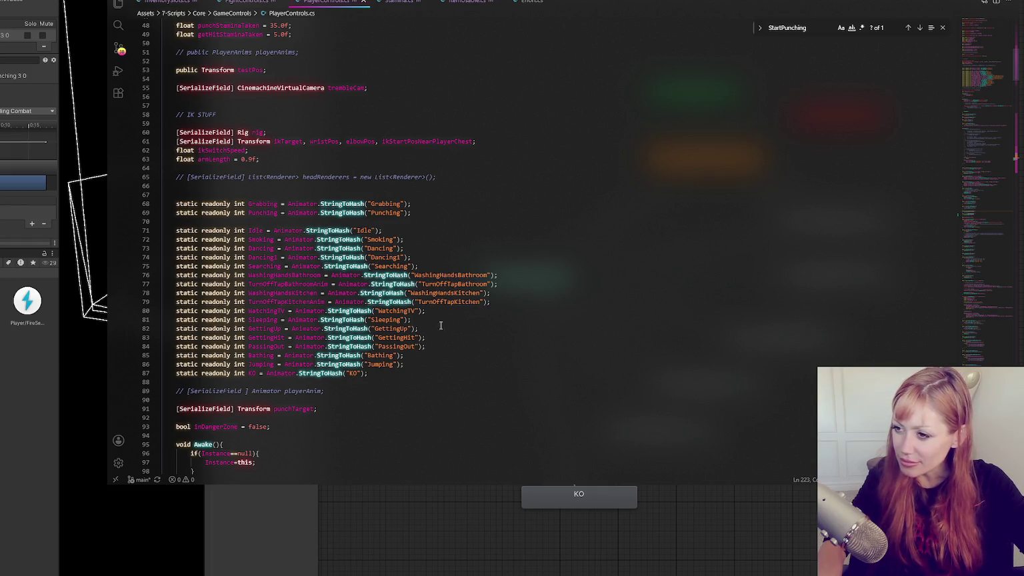
click(450, 213)
key(shift+alt+Down)
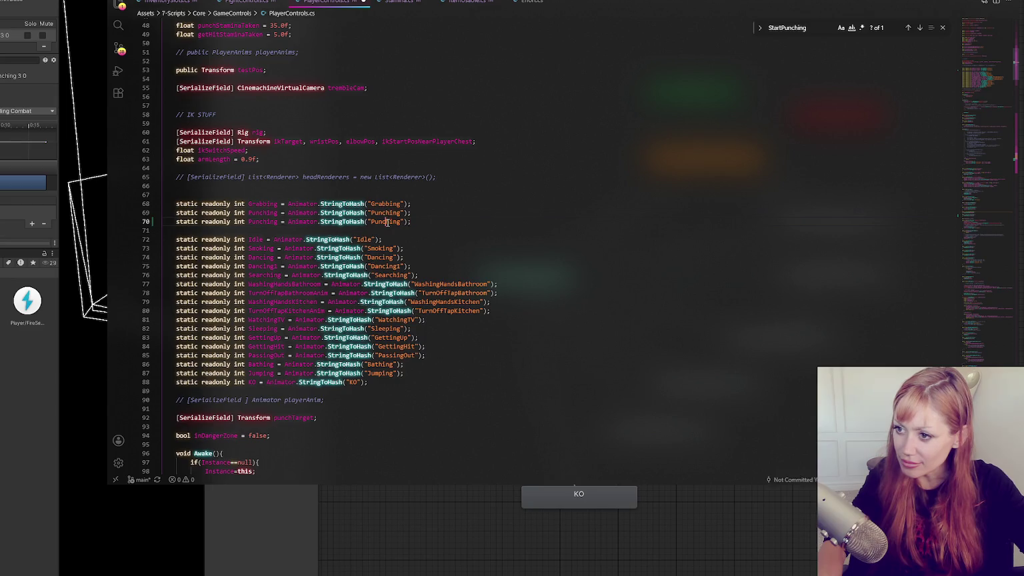
click(389, 221)
double_click(388, 221)
text(Swinging)
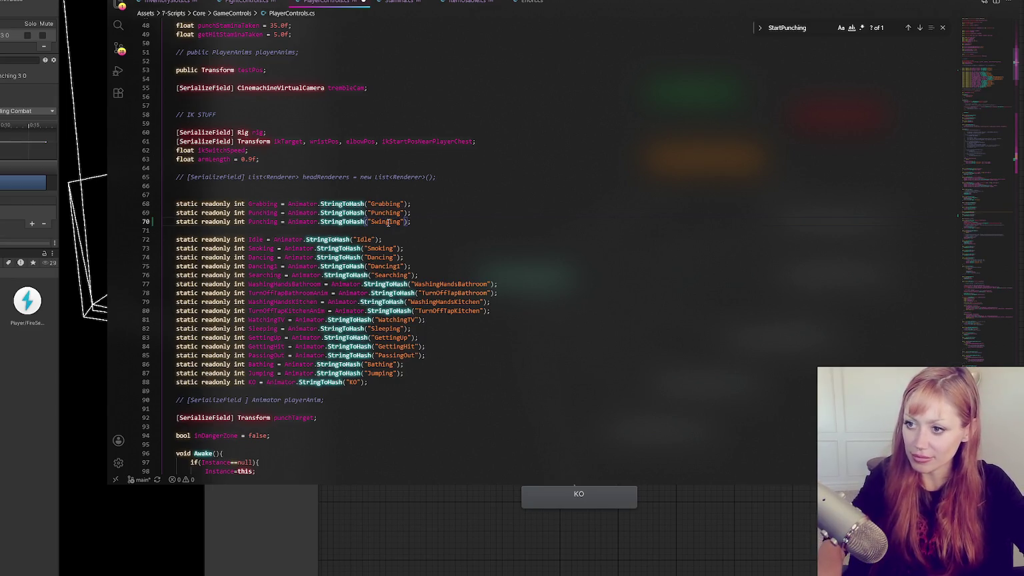
double_click(261, 221)
text(Swinging)
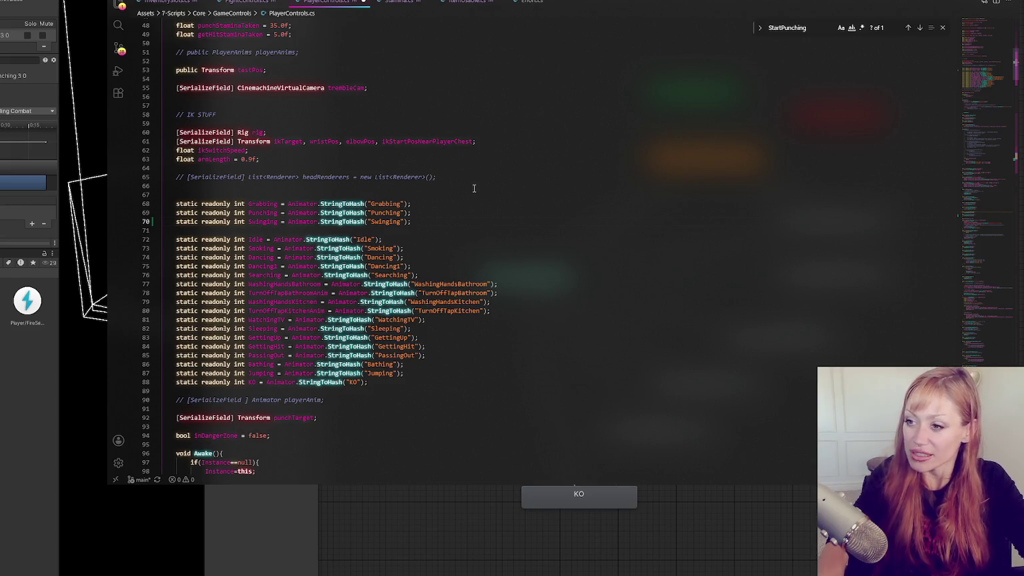
click(456, 229)
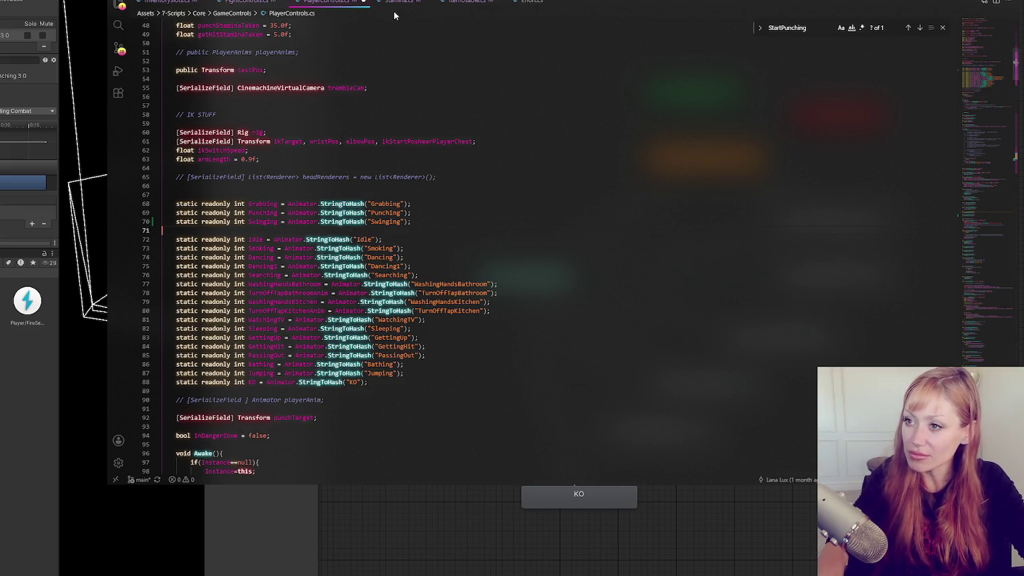
- Look through the Stamina, FightControls and ItemUsable scripts, then return to Unity's Animator
click(400, 4)
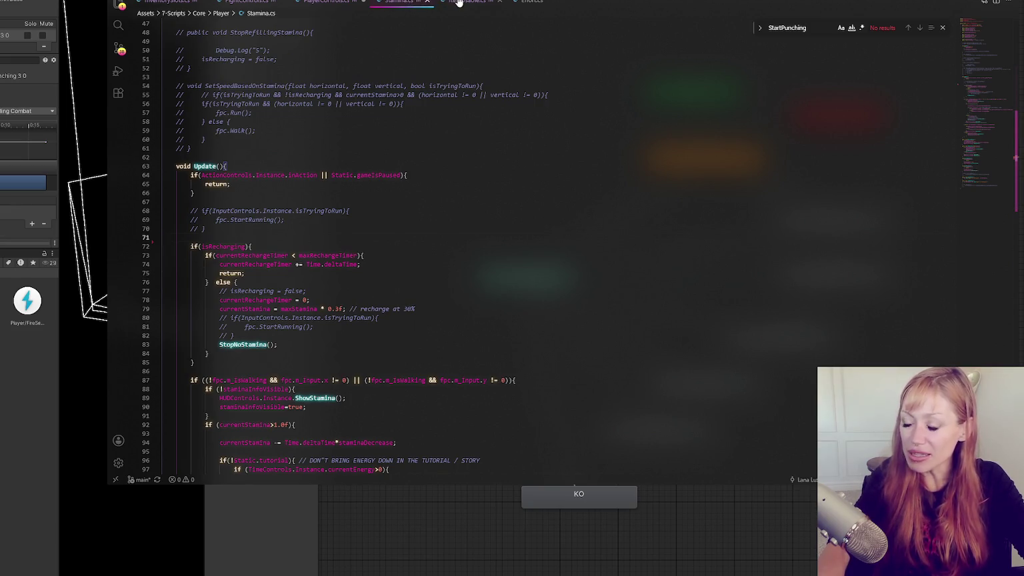
click(257, 2)
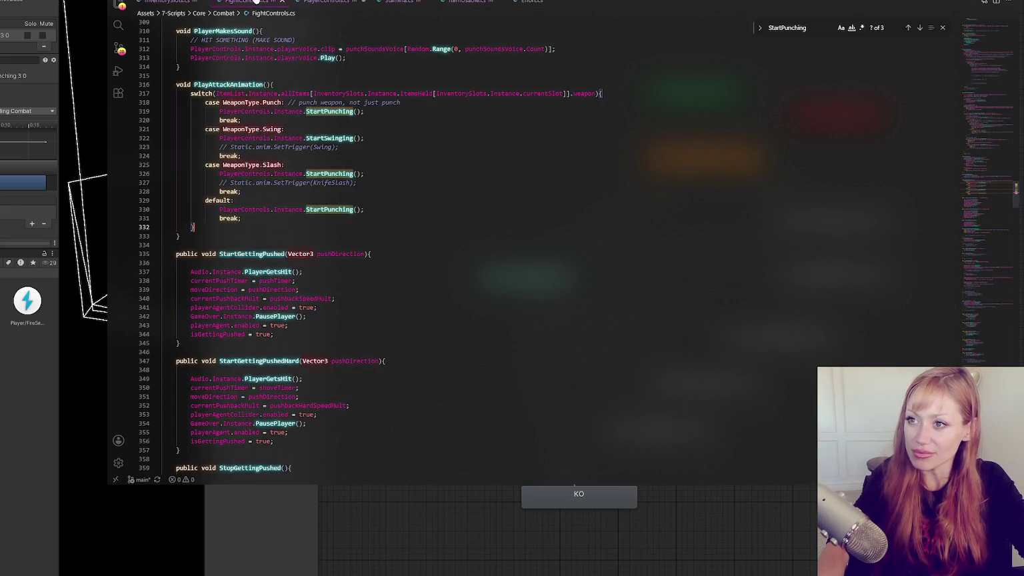
click(174, 7)
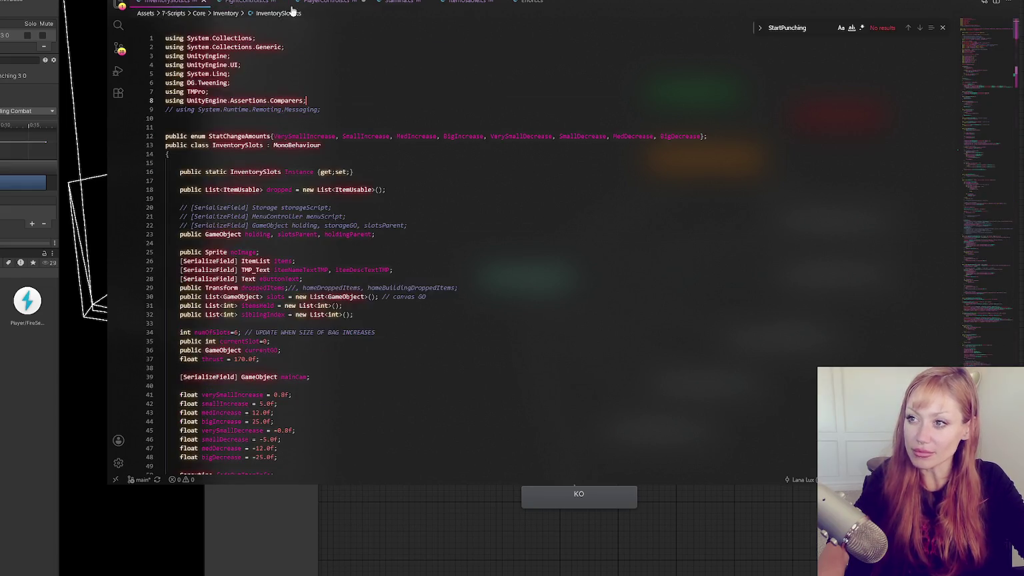
click(247, 3)
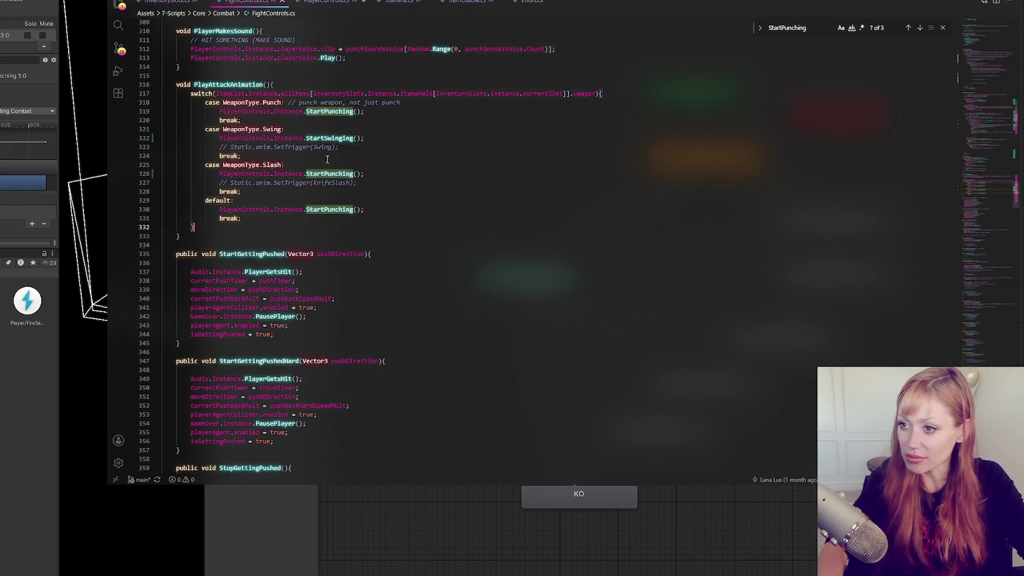
click(336, 4)
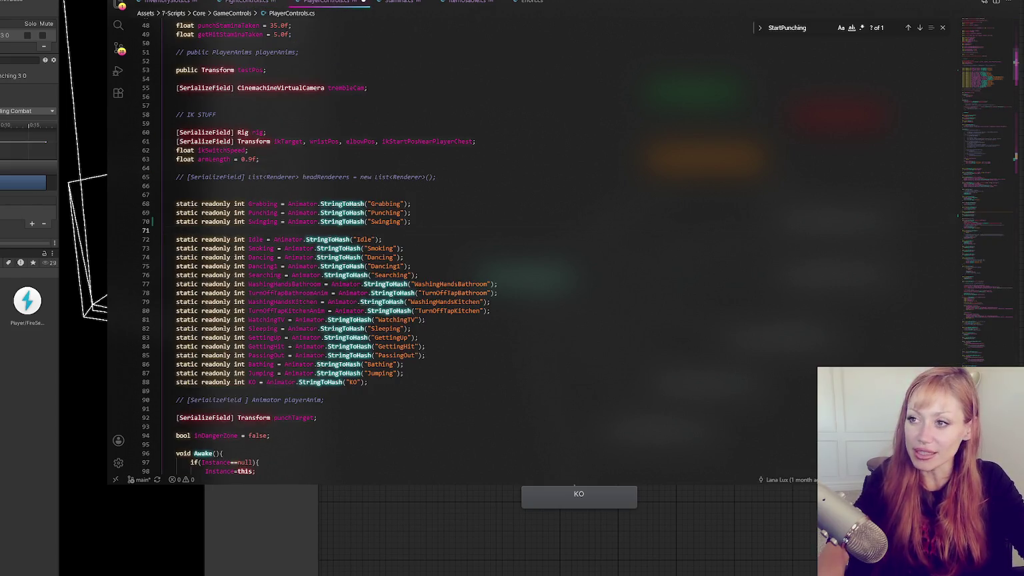
click(400, 4)
click(466, 3)
click(360, 3)
click(399, 3)
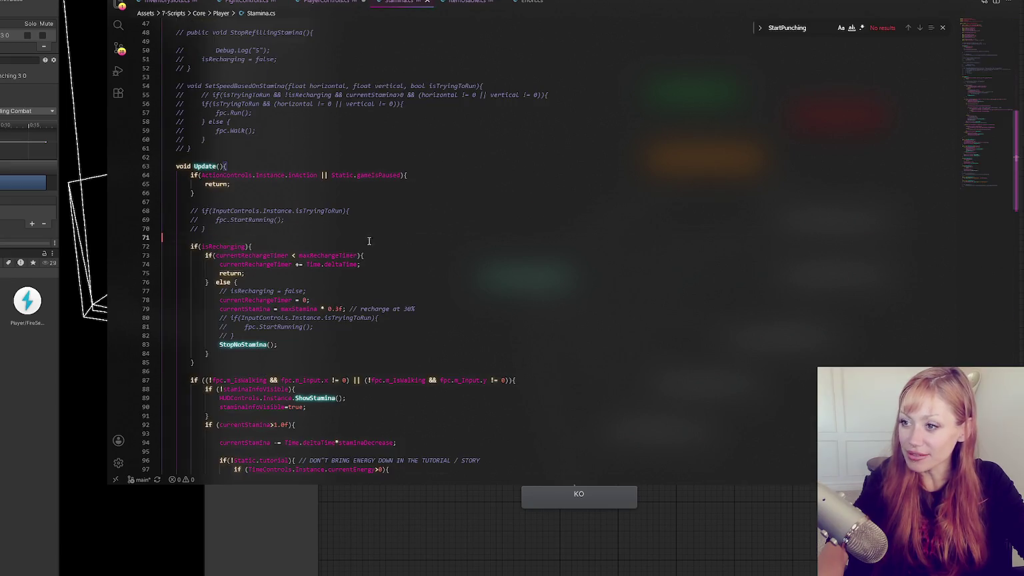
key(alt+Left)
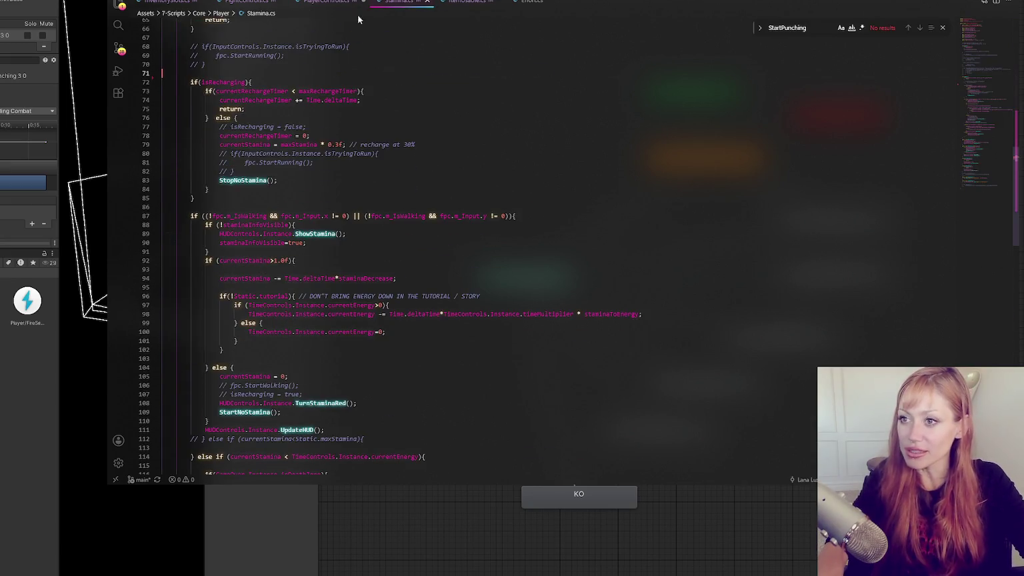
key(alt+Left)
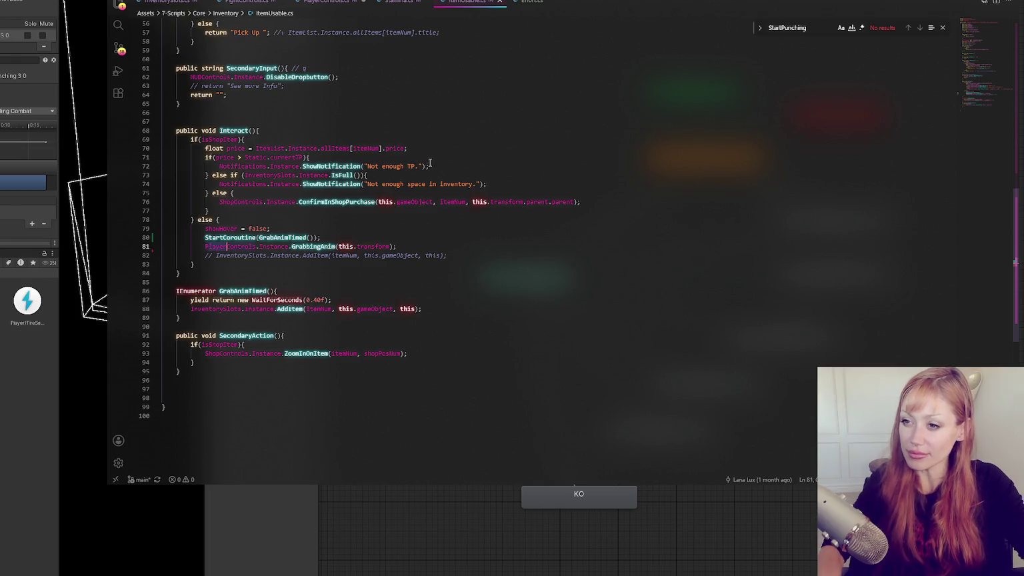
click(325, 3)
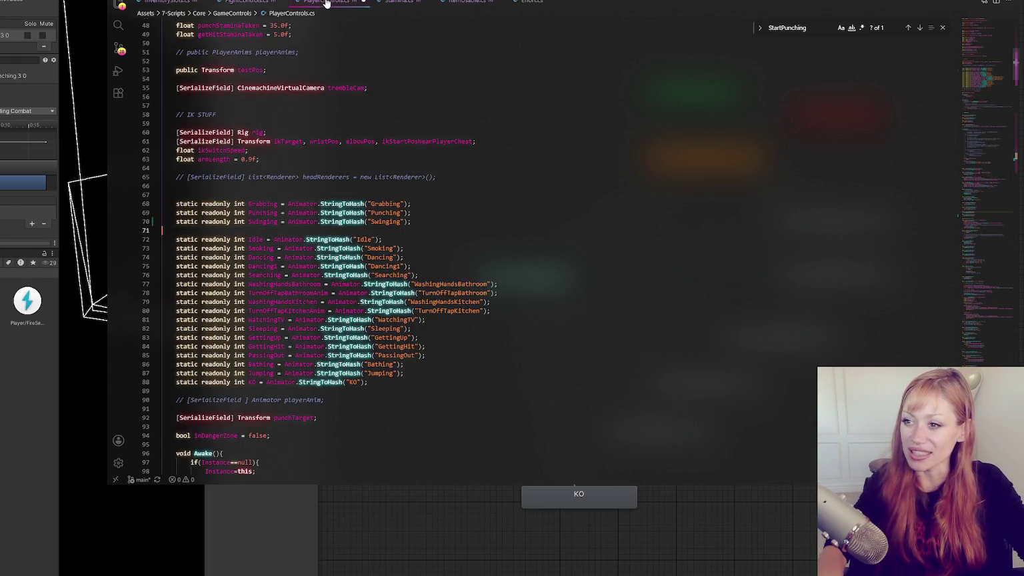
key(alt+Tab)
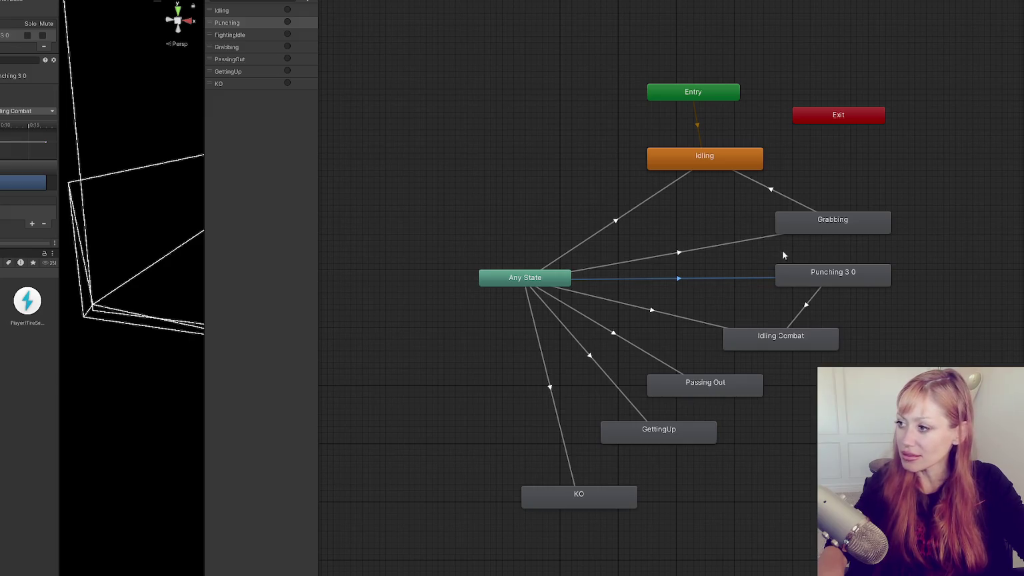
- Inspect the Punching 3 0 state and its clip's PunchExtended animation event
click(831, 277)
click(746, 278)
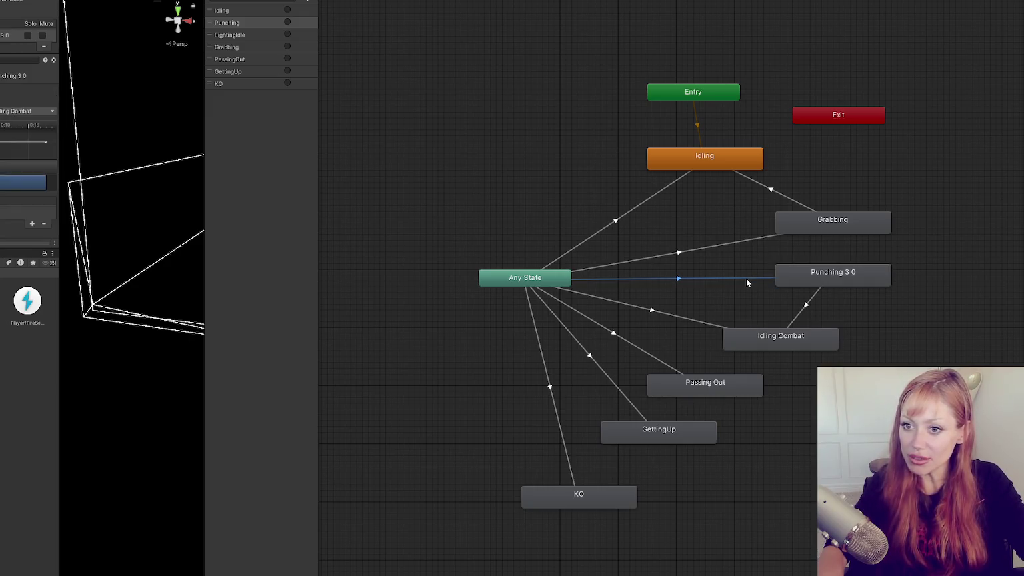
click(811, 285)
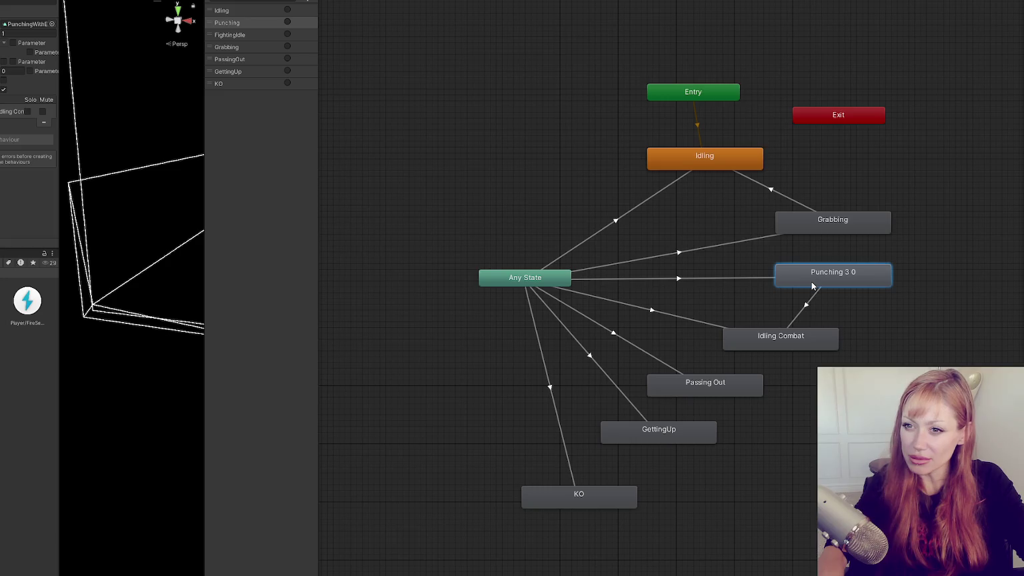
double_click(825, 273)
key(ctrl+6)
click(346, 64)
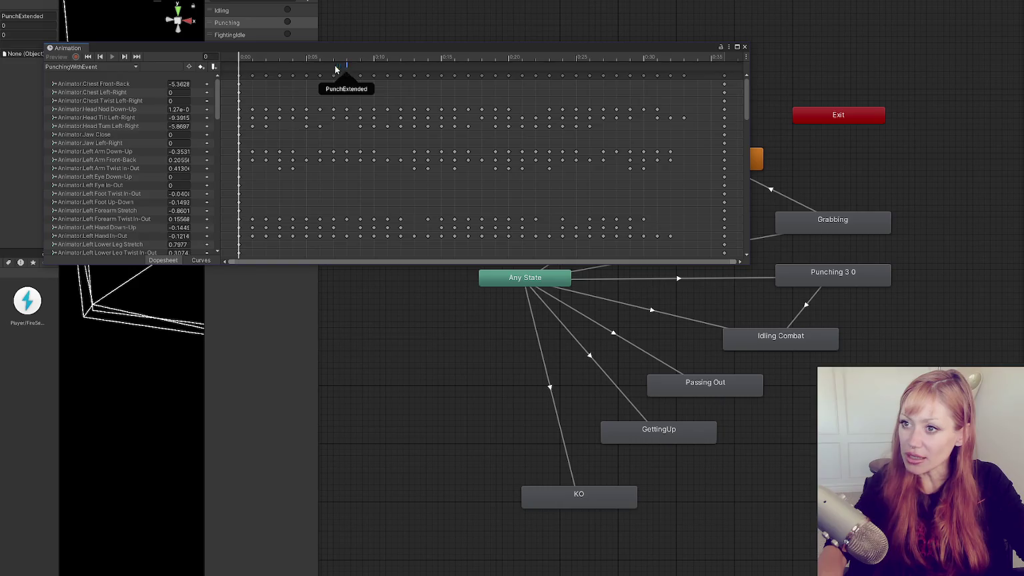
click(44, 16)
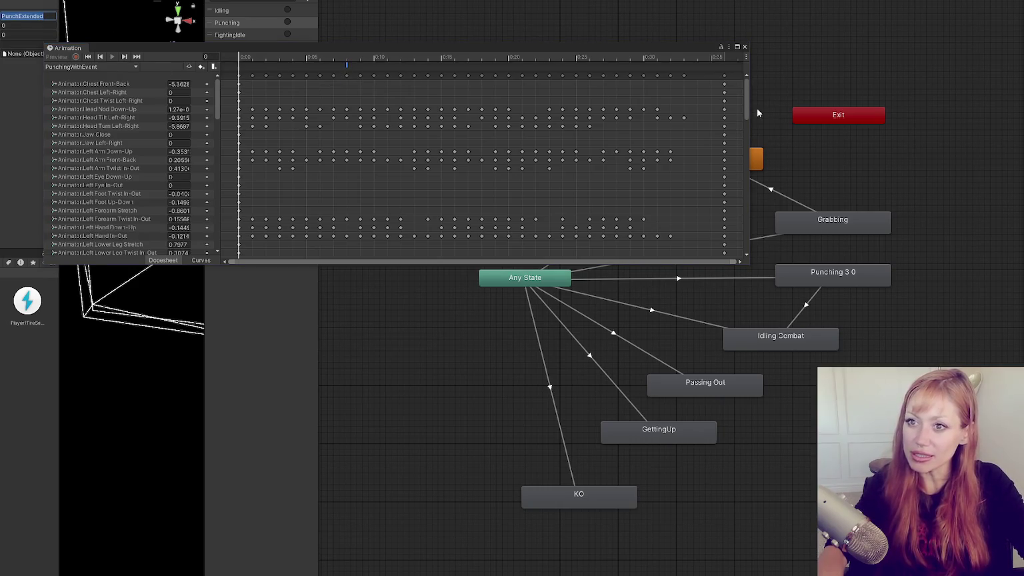
click(744, 47)
click(838, 276)
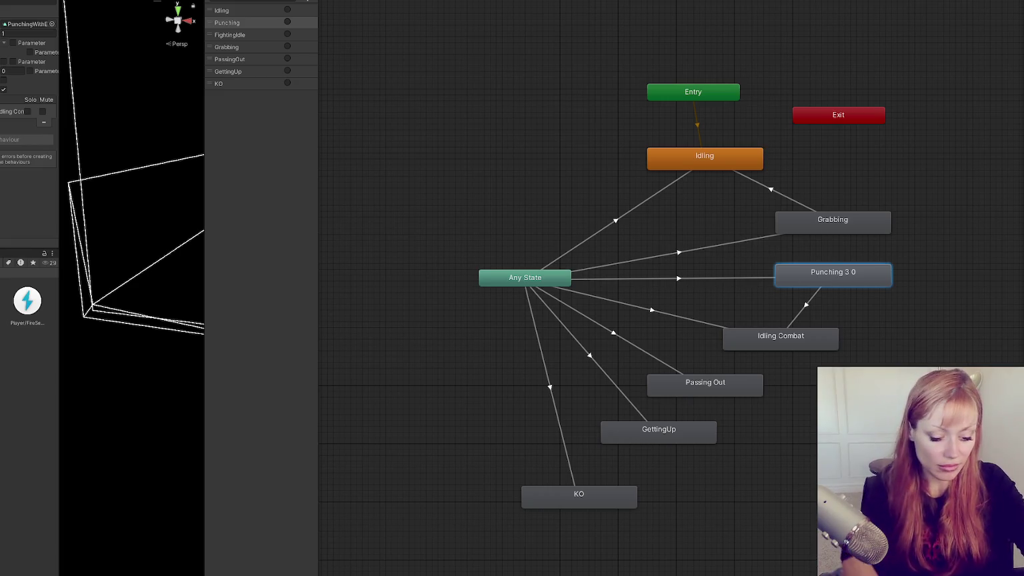
- Search the Project for 'swing' and drag the Swing clip into the Animator as a state
text(swing)
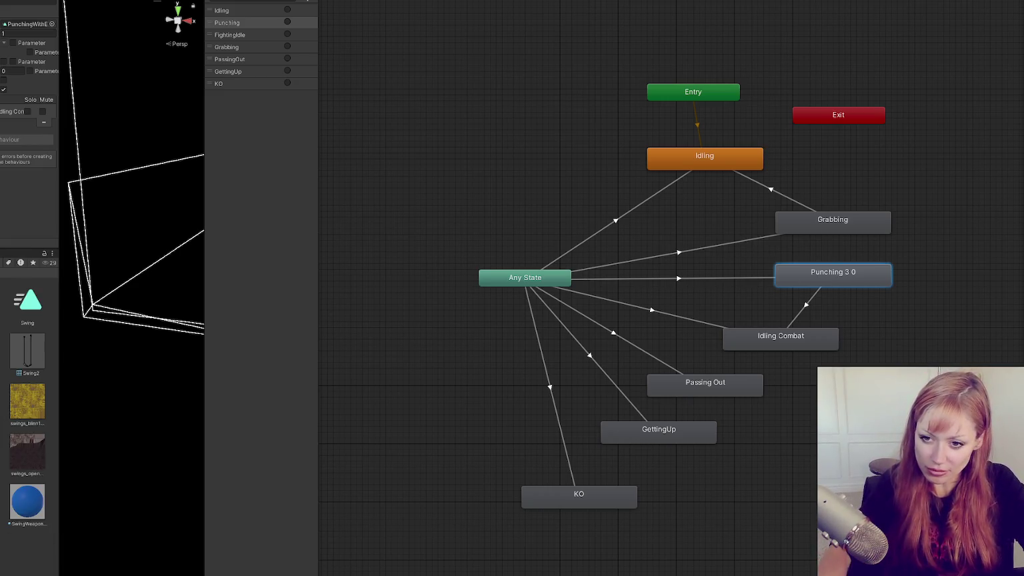
click(11, 306)
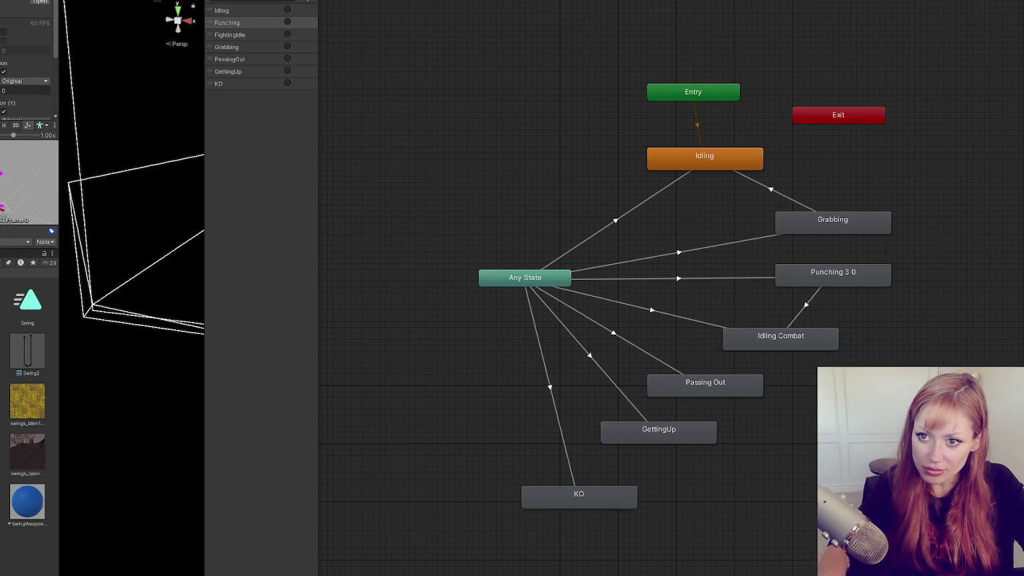
mouse_move(2, 290)
mouse_down()
mouse_move(526, 220)
mouse_move(885, 239)
mouse_move(831, 241)
mouse_up()
right_click(533, 277)
click(557, 280)
- Make an Any State to Swing transition and add a Swinging trigger parameter
click(821, 238)
click(312, 3)
click(336, 39)
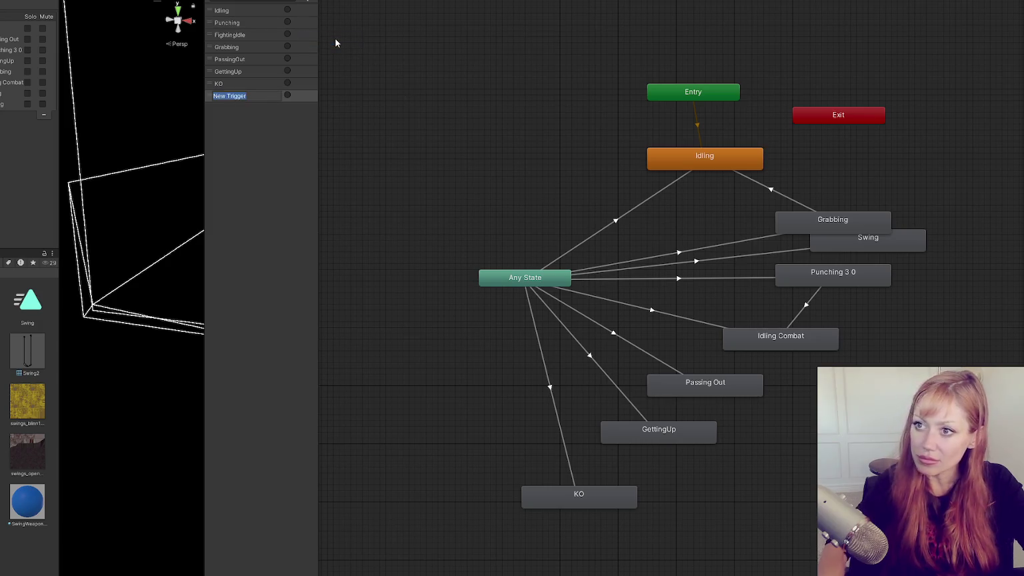
text(Swinging)
key(Return)
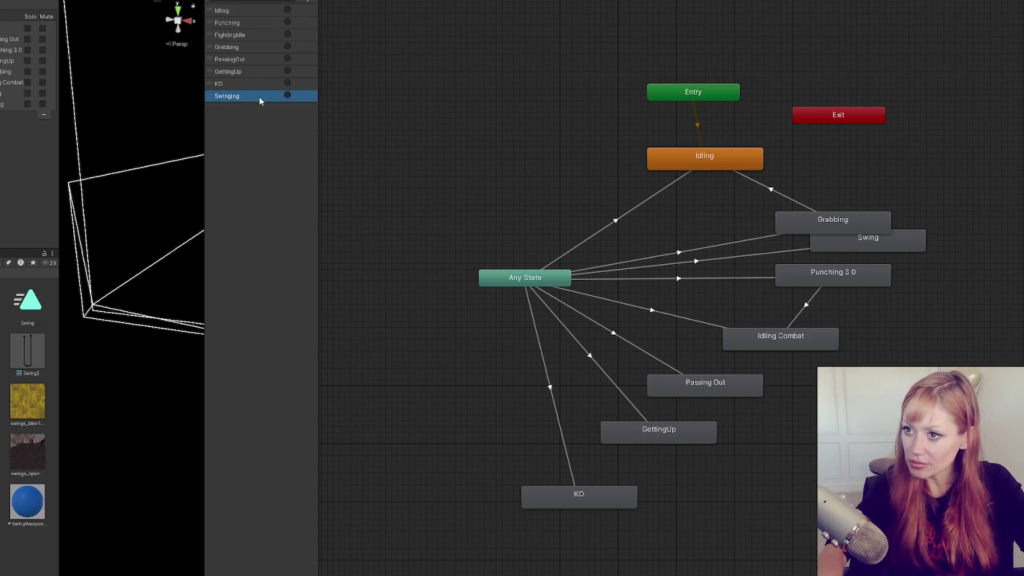
click(753, 253)
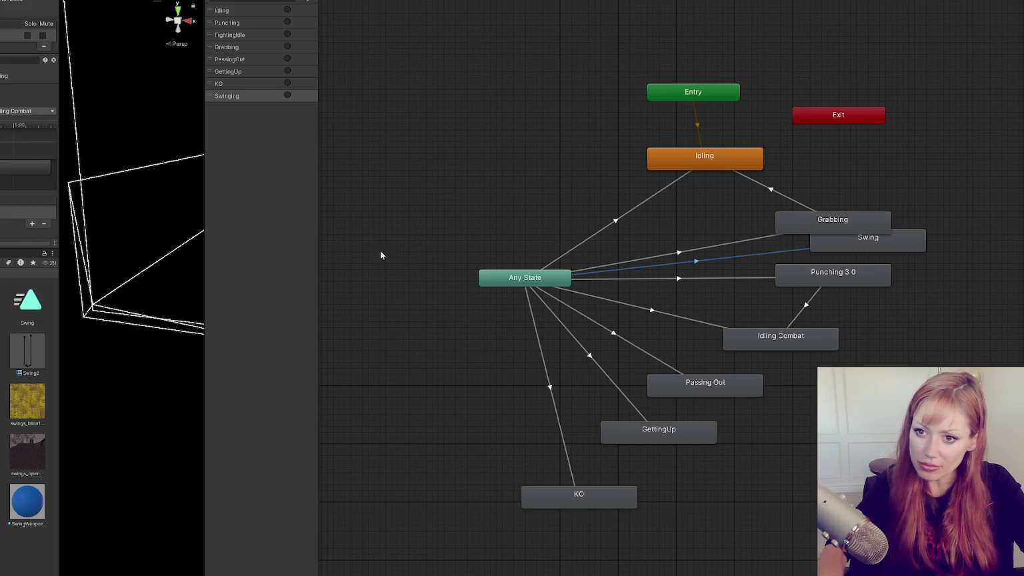
click(834, 244)
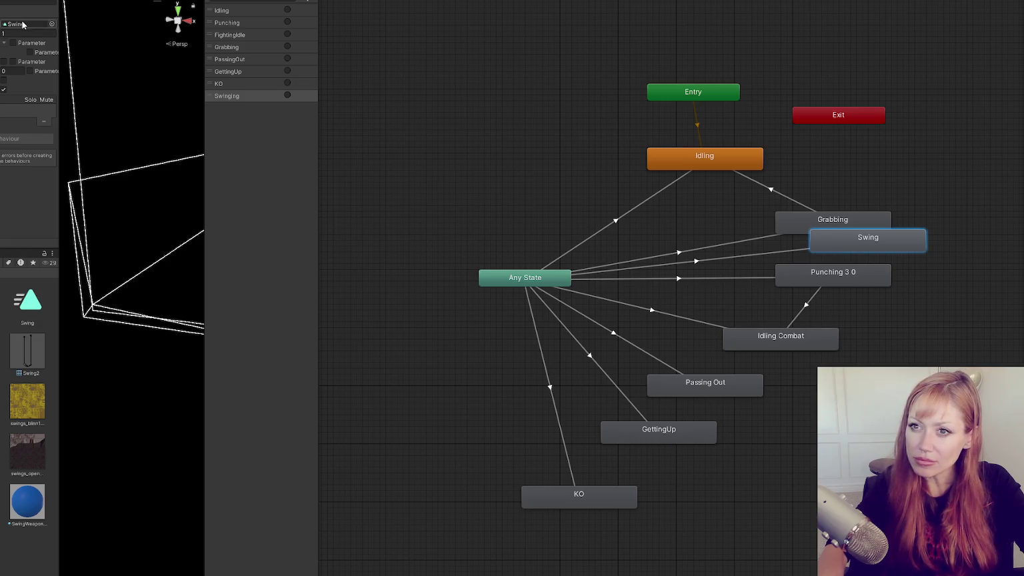
- Preview the Swing clip, then add another swing clip as a Swing With Event state
double_click(20, 425)
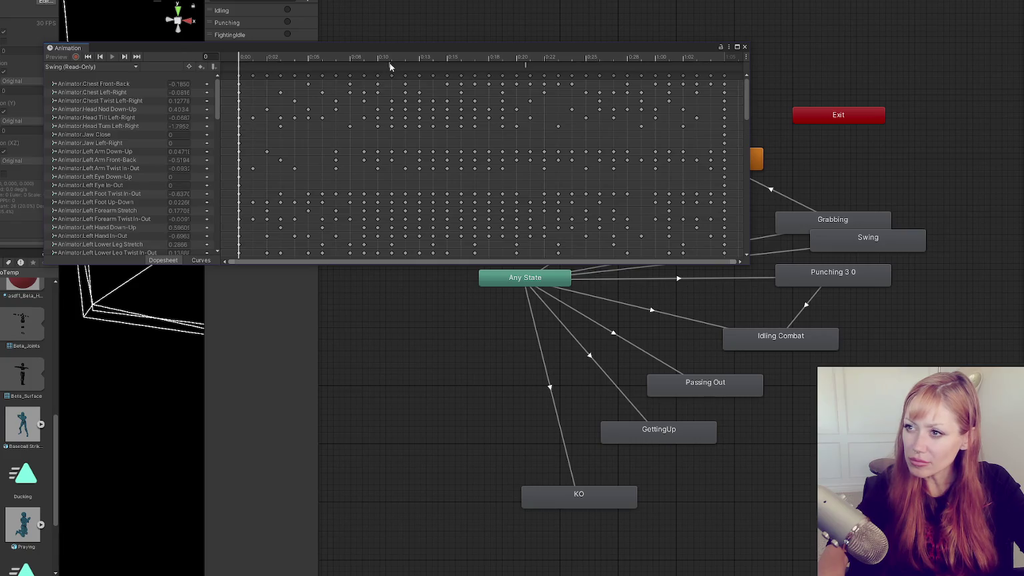
click(744, 48)
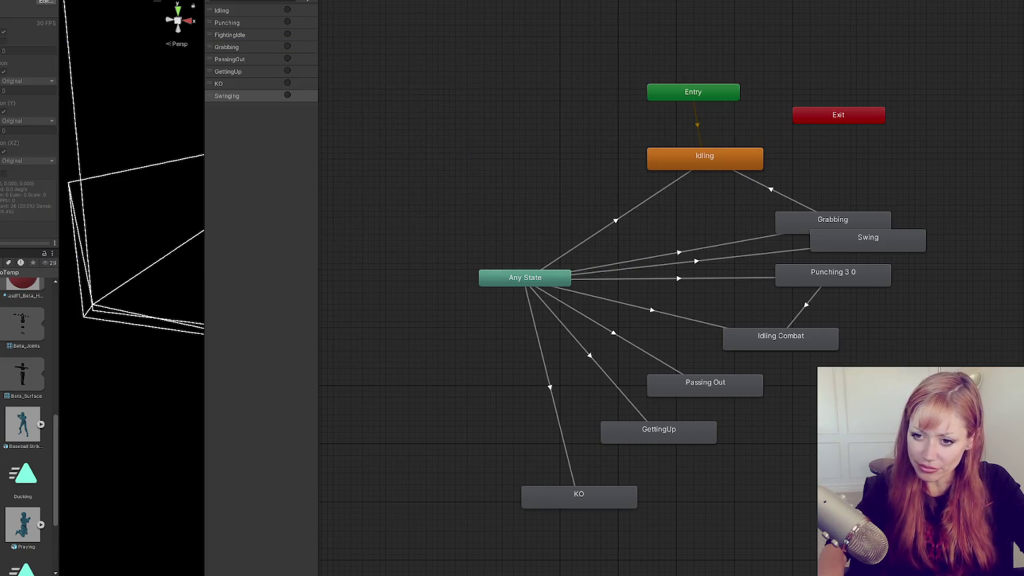
click(2, 442)
scroll(2, 440, down, 3)
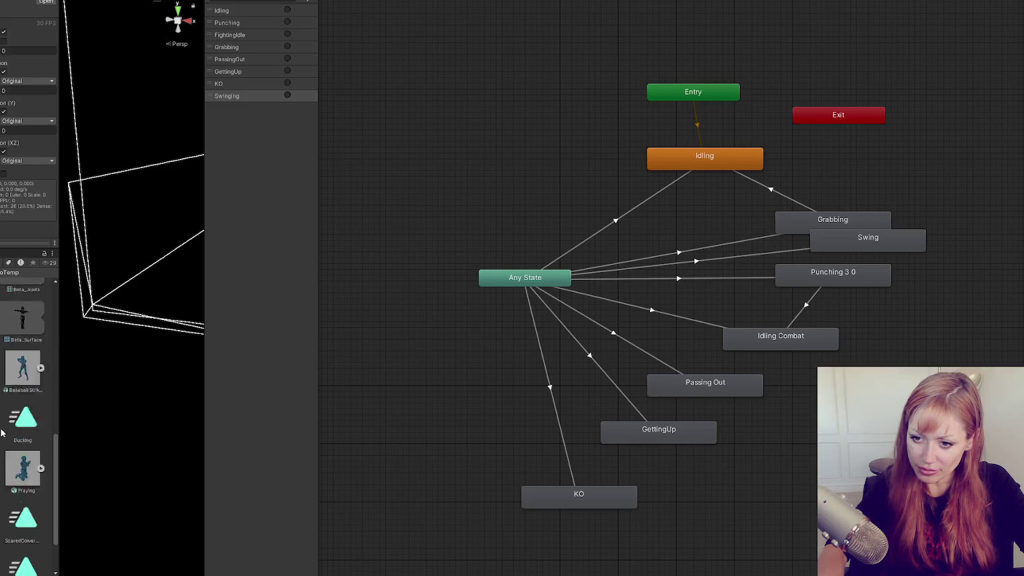
mouse_move(13, 460)
mouse_down()
mouse_move(114, 474)
mouse_move(933, 293)
mouse_move(922, 298)
mouse_up()
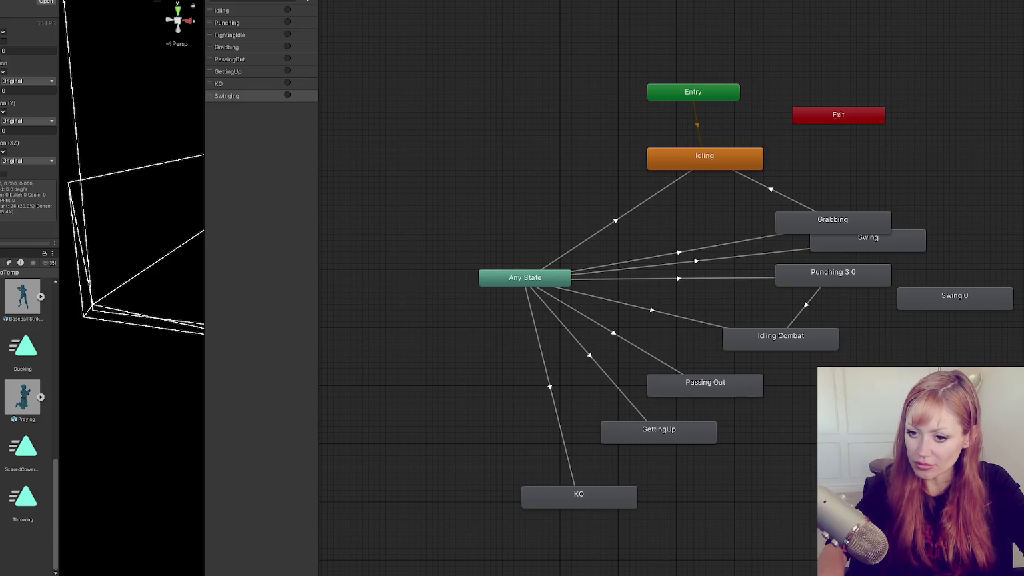
mouse_move(1023, 314)
mouse_down()
mouse_move(973, 324)
mouse_move(923, 266)
mouse_move(859, 237)
mouse_up()
- Delete Swing 0 and rename the Swing With Event clip's event function to PunchExtended
click(956, 307)
key(Delete)
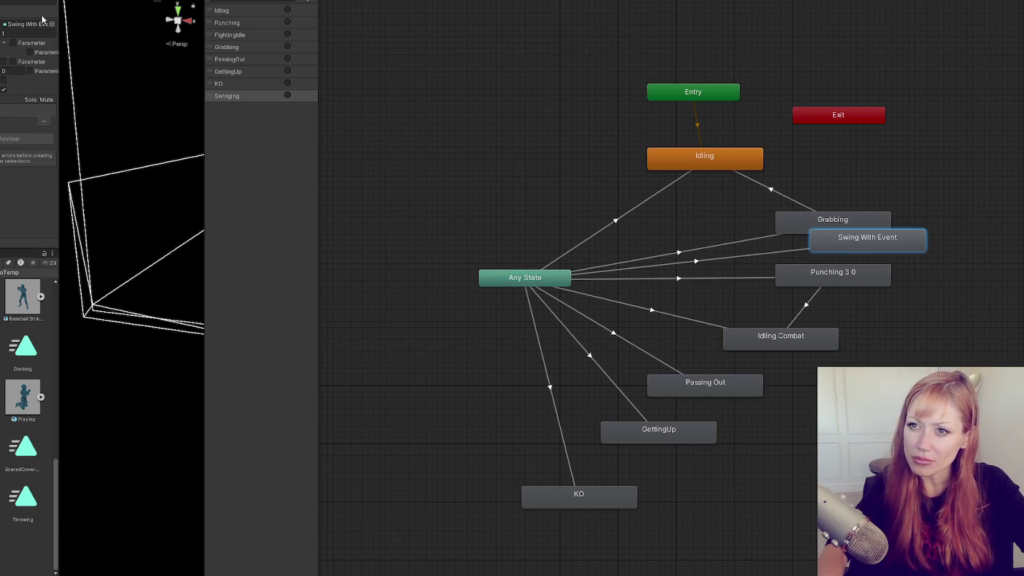
double_click(841, 239)
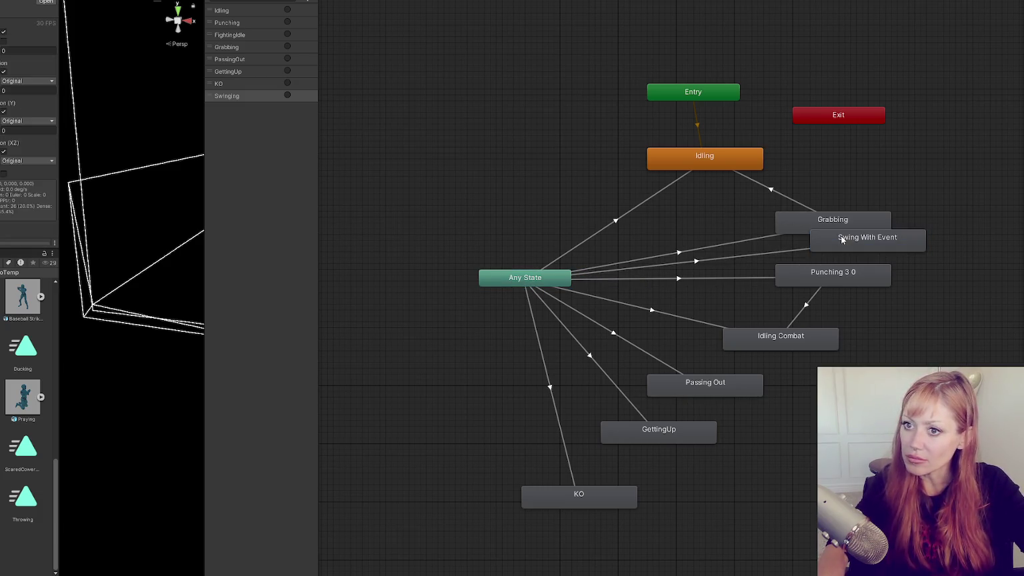
click(43, 3)
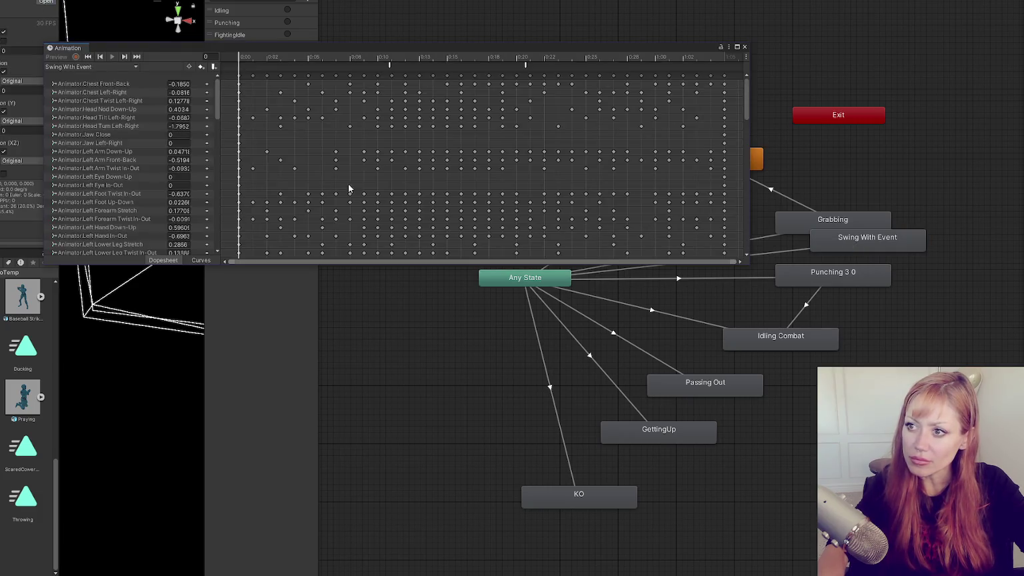
click(389, 66)
text(PunchExtended)
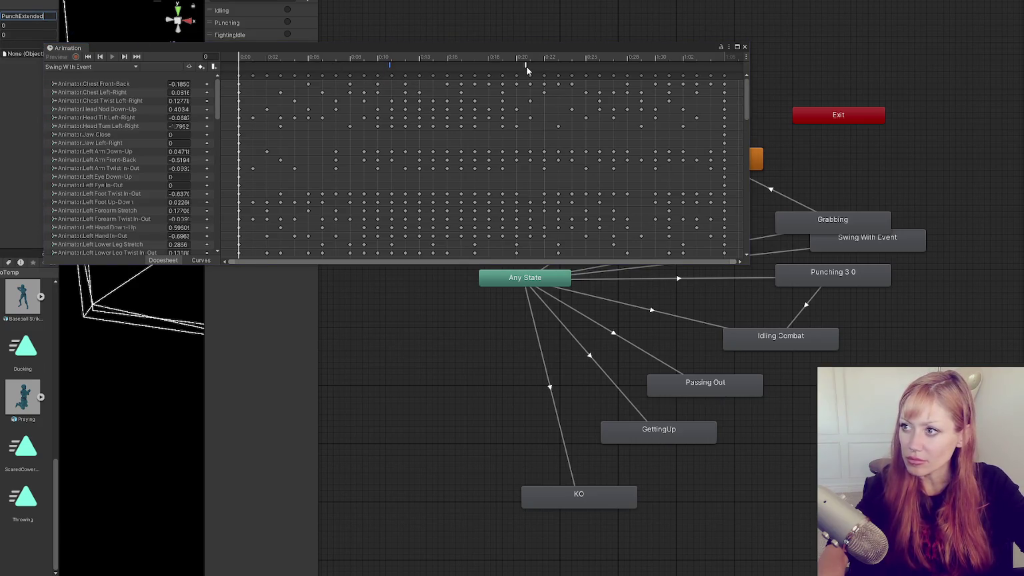
click(525, 65)
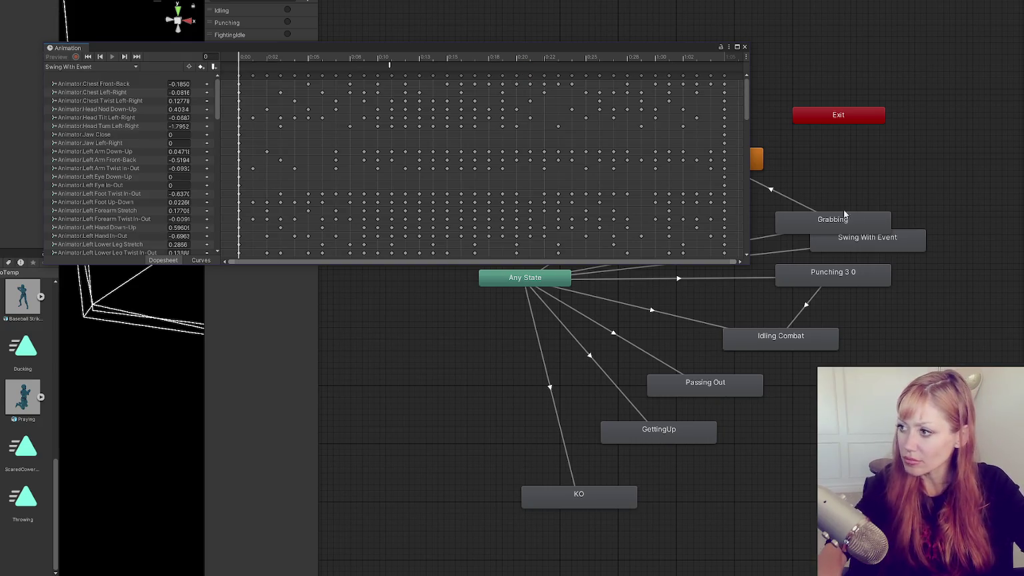
- Move the Swing With Event state to sit below Punching 3 0
click(860, 225)
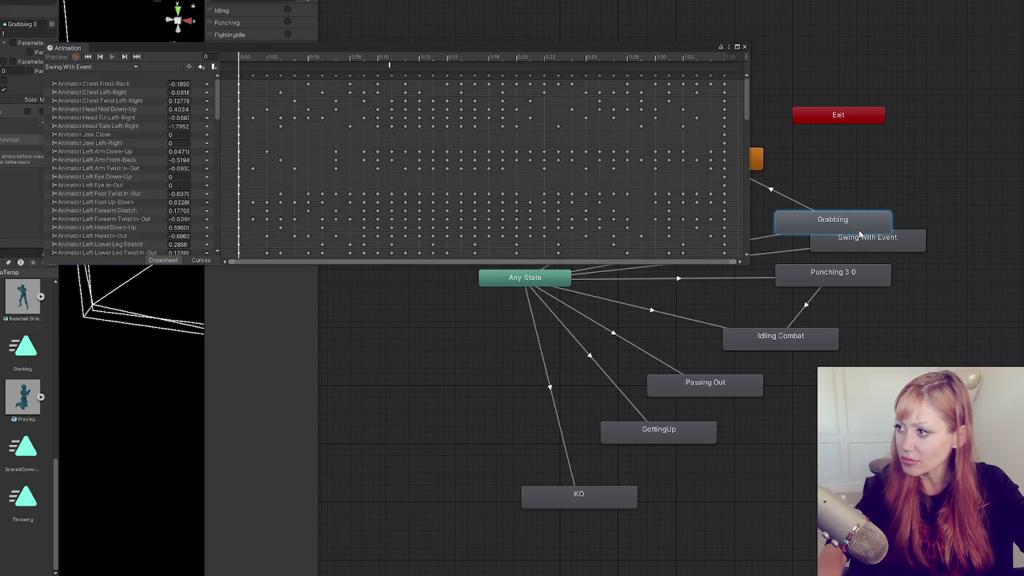
drag(857, 241, 863, 248)
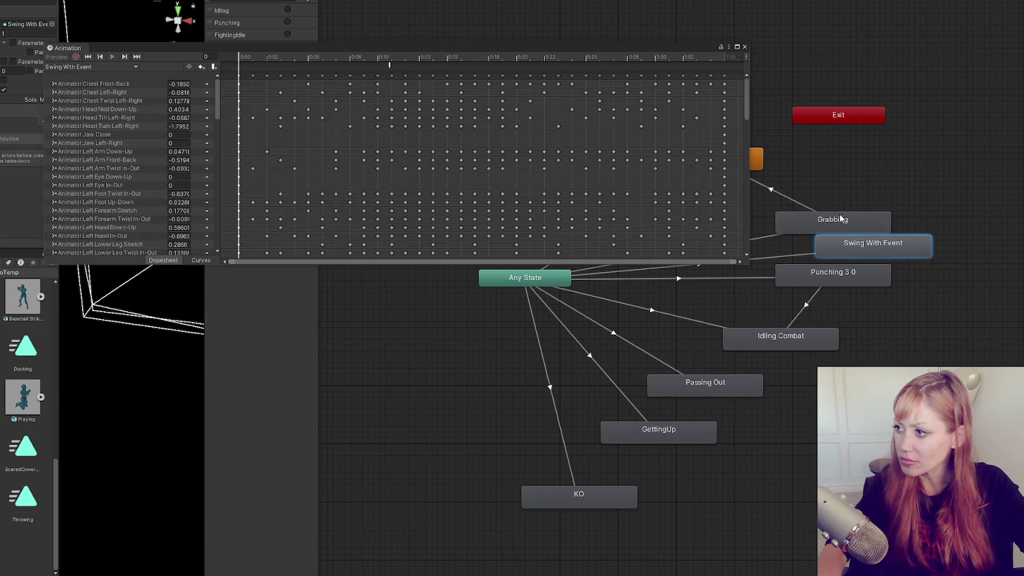
mouse_move(649, 53)
mouse_down()
mouse_move(640, 33)
mouse_move(649, 36)
mouse_up()
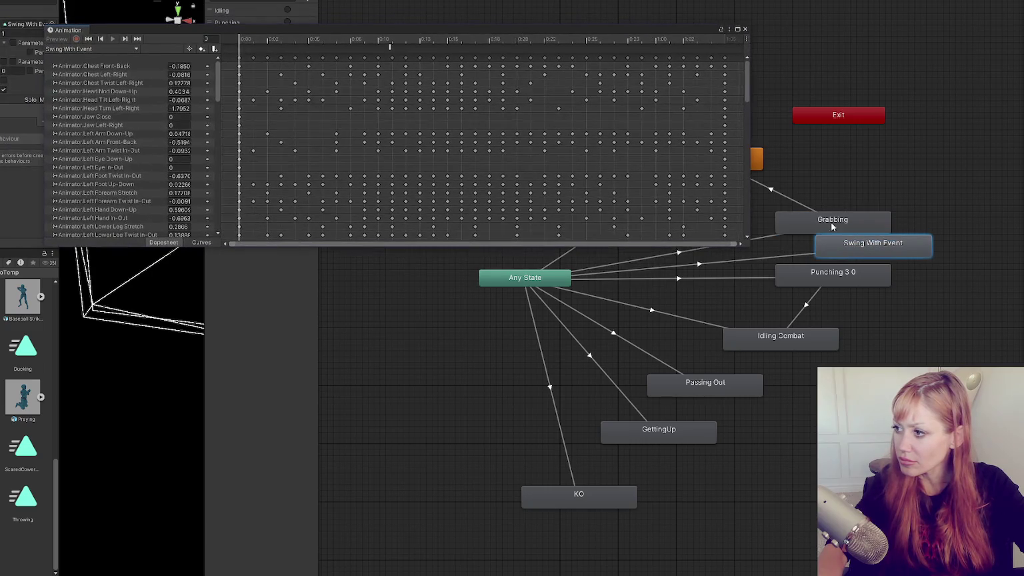
drag(881, 244, 899, 302)
- Check the Punching 3 0 clip's PunchExtended event, close the timeline and shift Punching 3 0 up-right
click(860, 276)
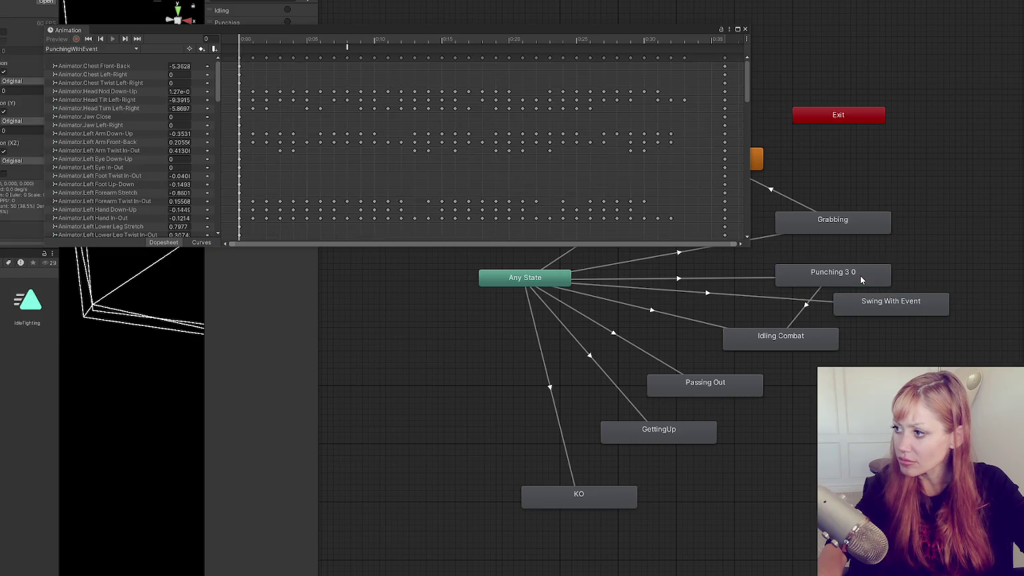
click(347, 46)
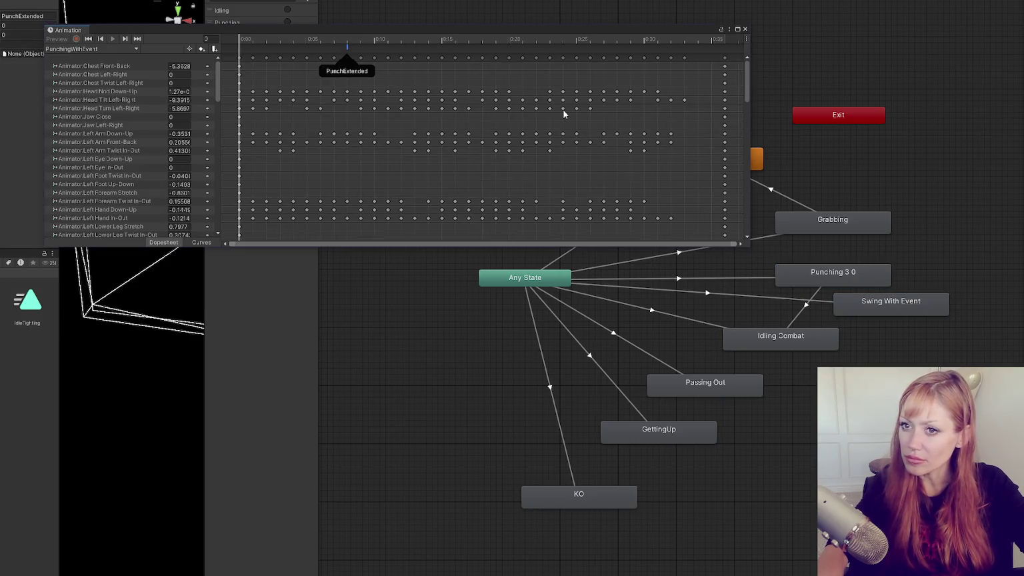
click(812, 275)
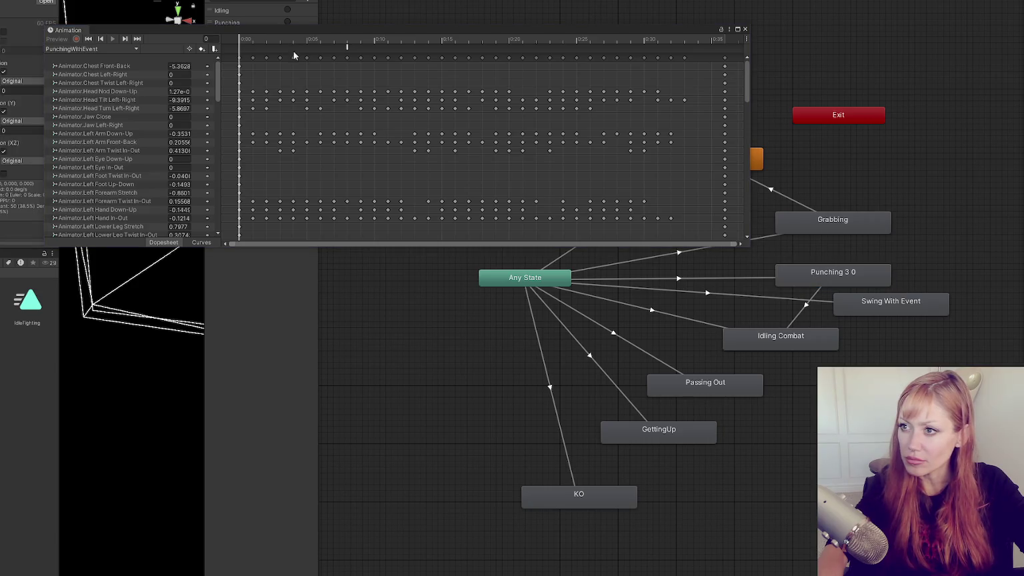
click(347, 47)
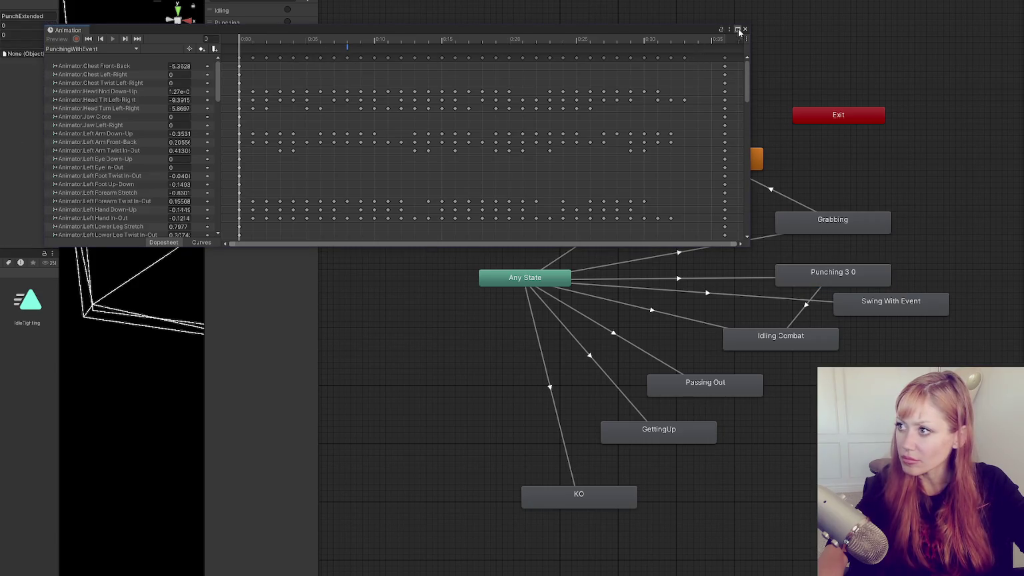
click(744, 29)
mouse_move(874, 280)
mouse_down()
mouse_move(900, 277)
mouse_move(920, 291)
mouse_move(905, 272)
mouse_move(911, 289)
mouse_up()
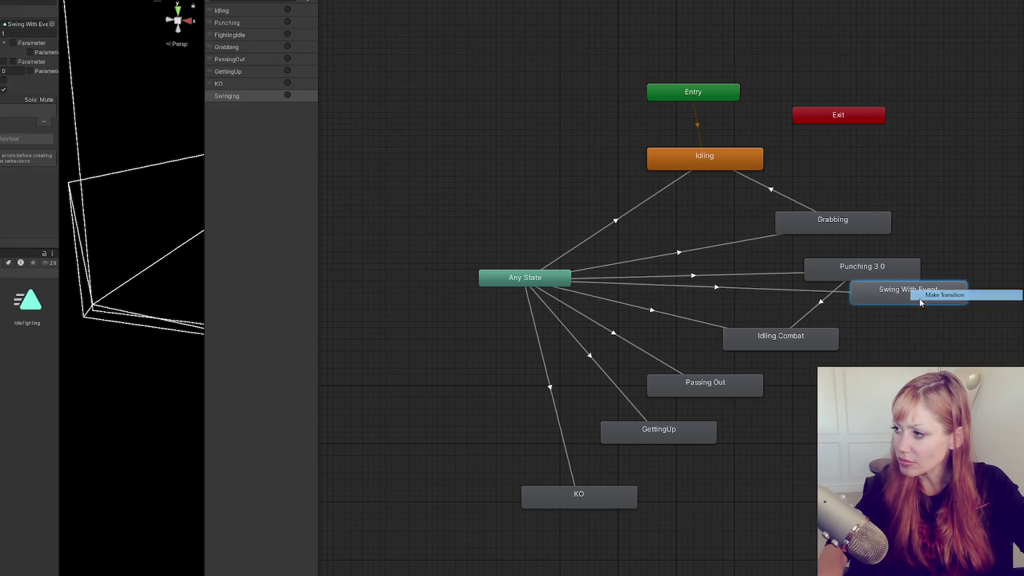
- Compare the Any State transitions into Swing With Event and Punching 3 0 in the Inspector
click(823, 292)
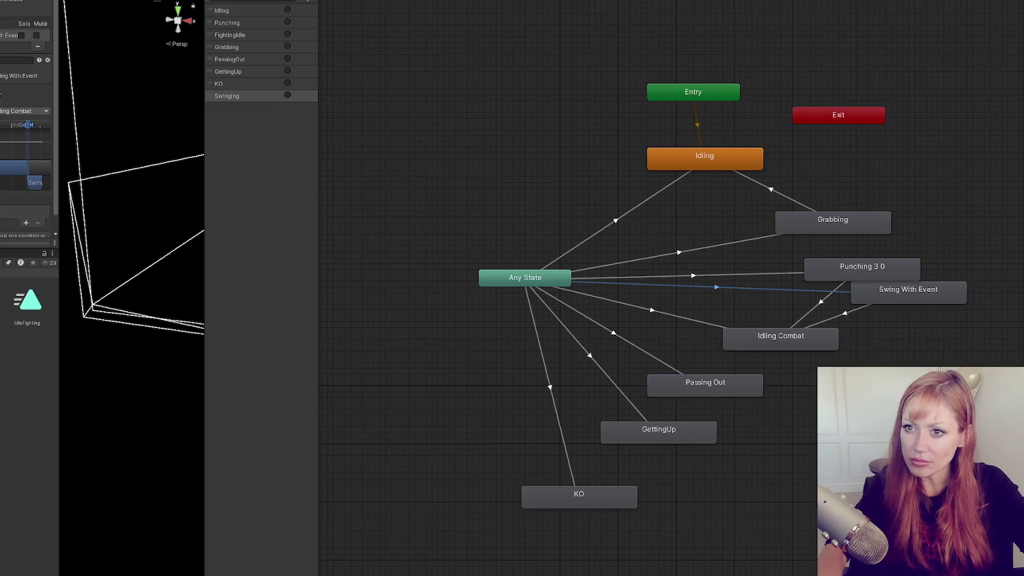
click(897, 297)
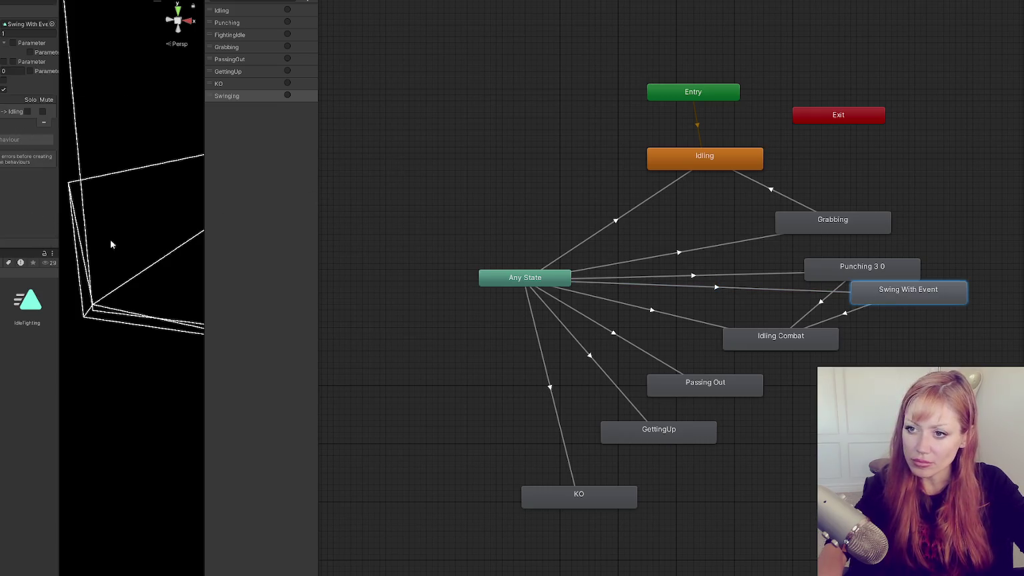
key(ctrl+z)
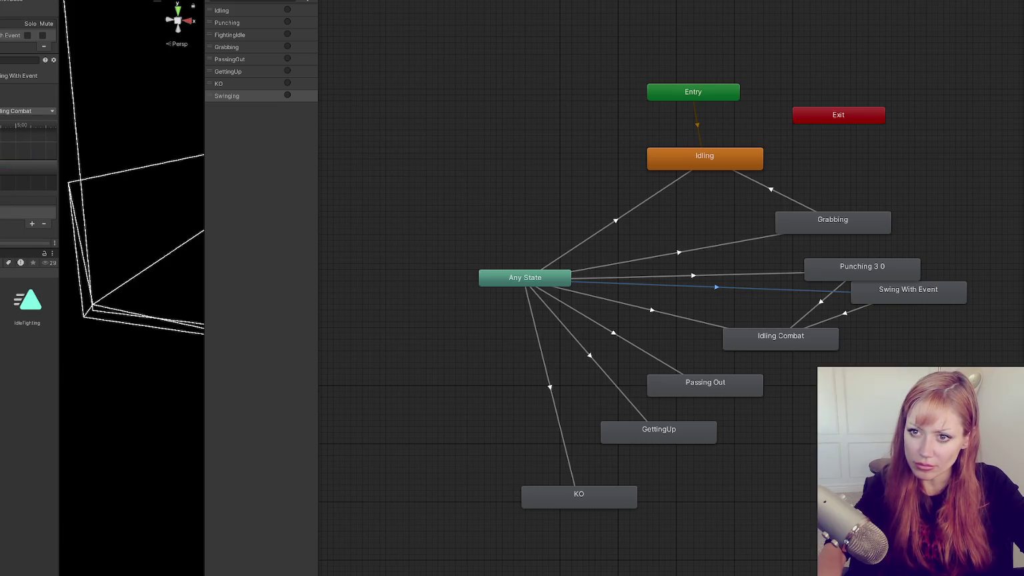
click(815, 279)
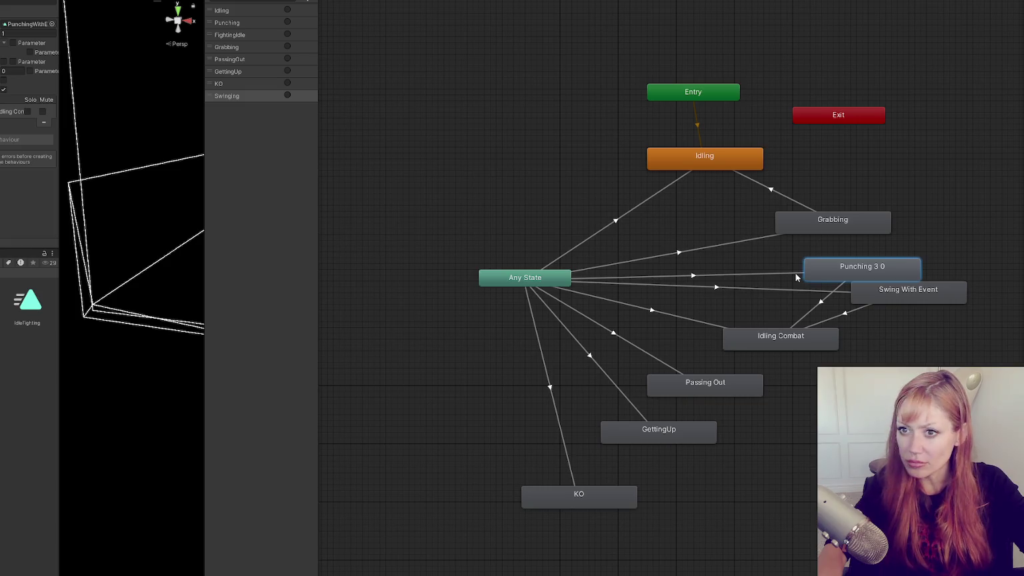
click(796, 278)
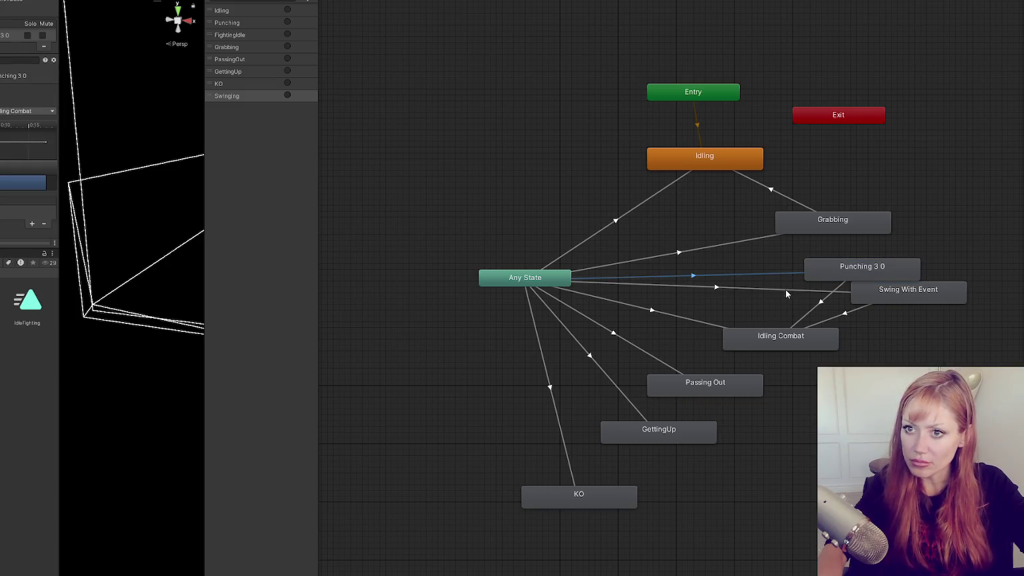
click(772, 290)
click(754, 273)
click(757, 285)
click(756, 279)
- Change the transition's Interruption Source and bring up the Console's script errors
click(27, 120)
click(27, 153)
click(438, 185)
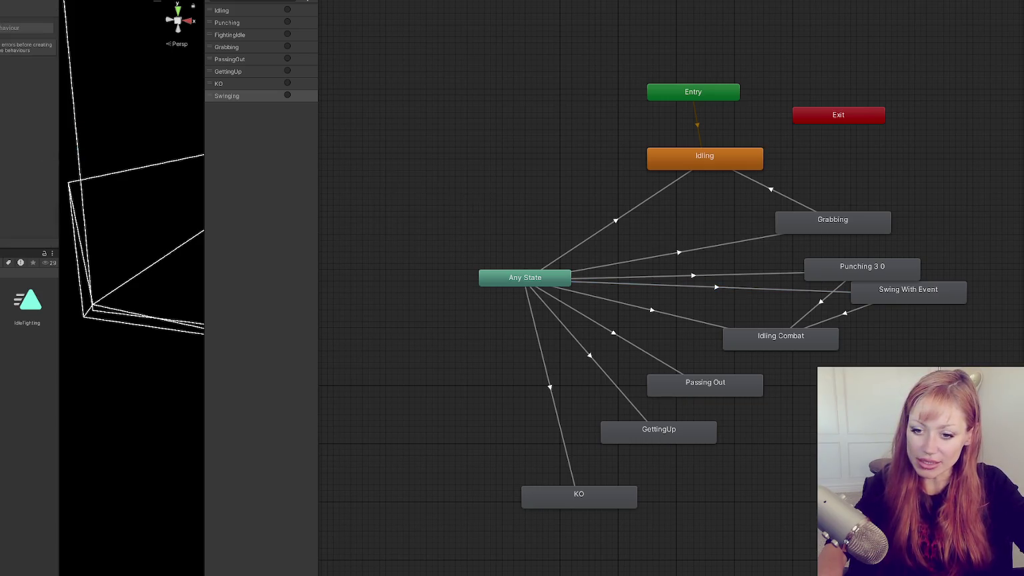
key(ctrl+shift+c)
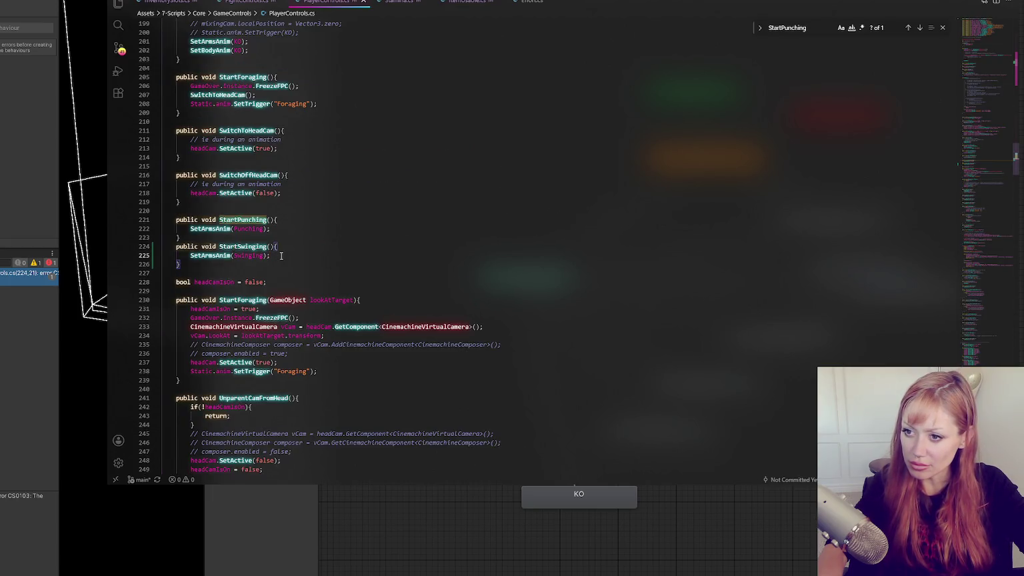
- Switch back to Unity so the new StartSwinging code recompiles
click(52, 308)
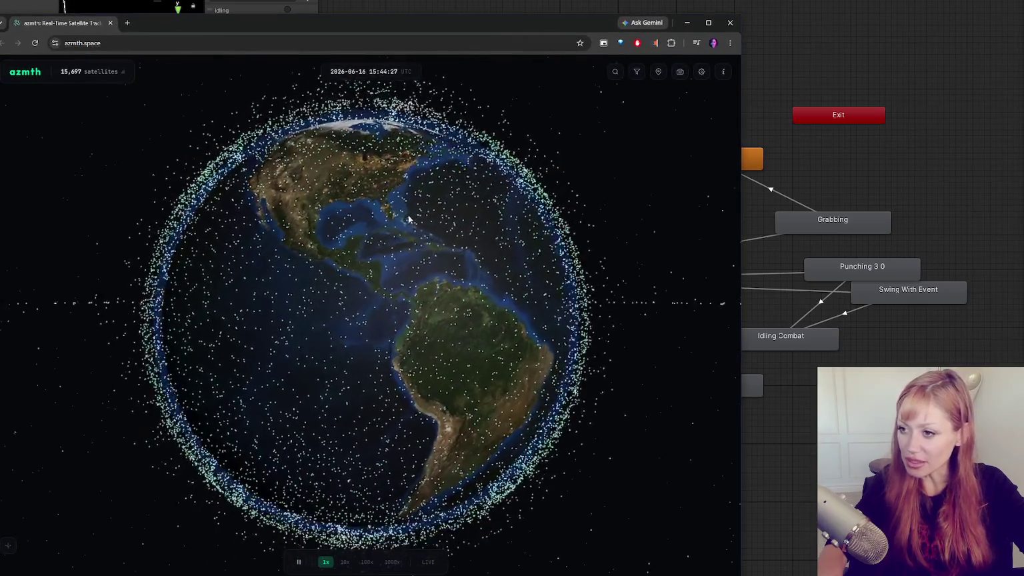
- Spin, tilt and zoom out the satellite globe to see the orbital ring edge-on, below and above
drag(299, 228, 121, 210)
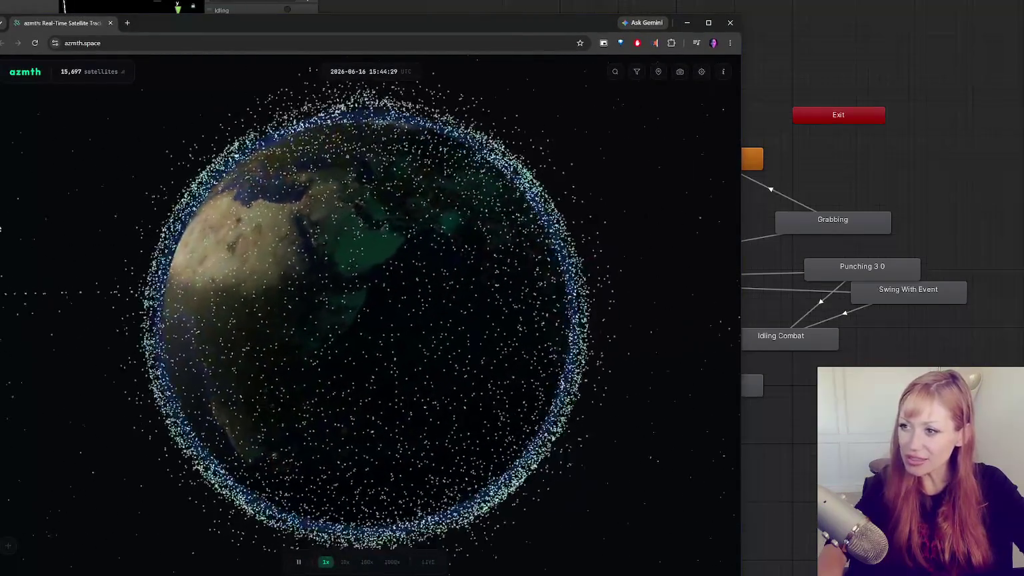
mouse_move(100, 307)
mouse_down()
mouse_move(347, 312)
mouse_move(480, 293)
mouse_move(484, 222)
mouse_move(442, 172)
mouse_move(304, 187)
mouse_move(140, 185)
mouse_move(130, 126)
mouse_up()
drag(310, 297, 311, 194)
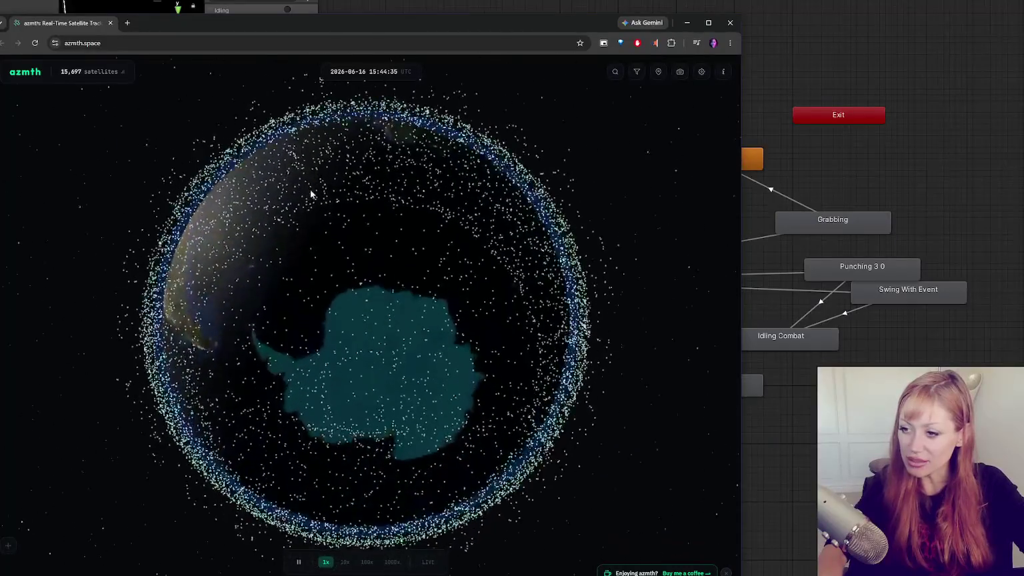
mouse_move(200, 216)
mouse_down()
mouse_move(183, 274)
mouse_move(182, 337)
mouse_move(451, 433)
mouse_move(629, 464)
mouse_move(715, 452)
mouse_move(593, 281)
mouse_move(528, 229)
mouse_move(269, 247)
mouse_move(182, 275)
mouse_up()
scroll(181, 275, down, 10)
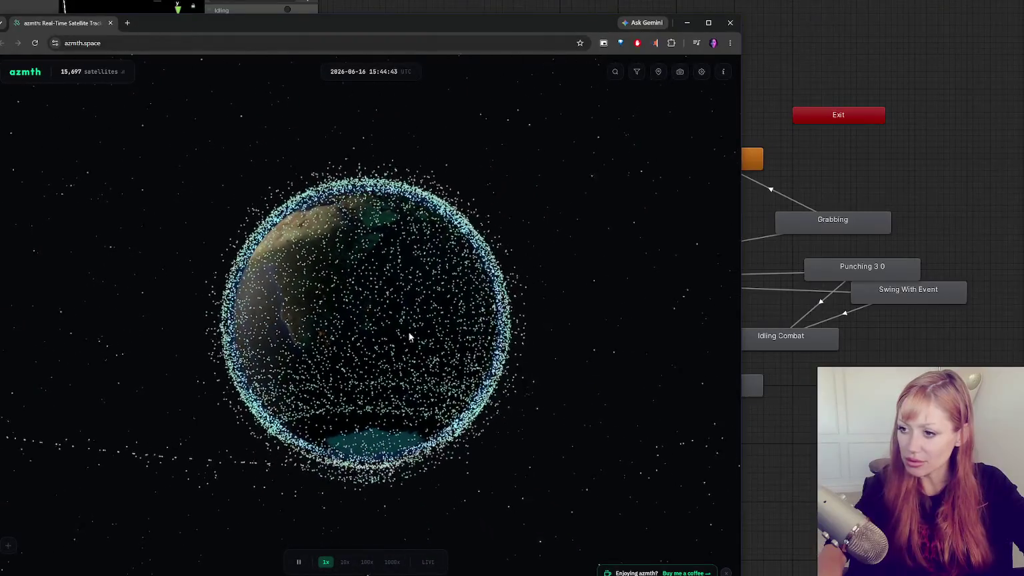
mouse_move(392, 321)
mouse_down()
mouse_move(396, 342)
mouse_move(331, 457)
mouse_move(102, 412)
mouse_move(96, 392)
mouse_move(169, 463)
mouse_up()
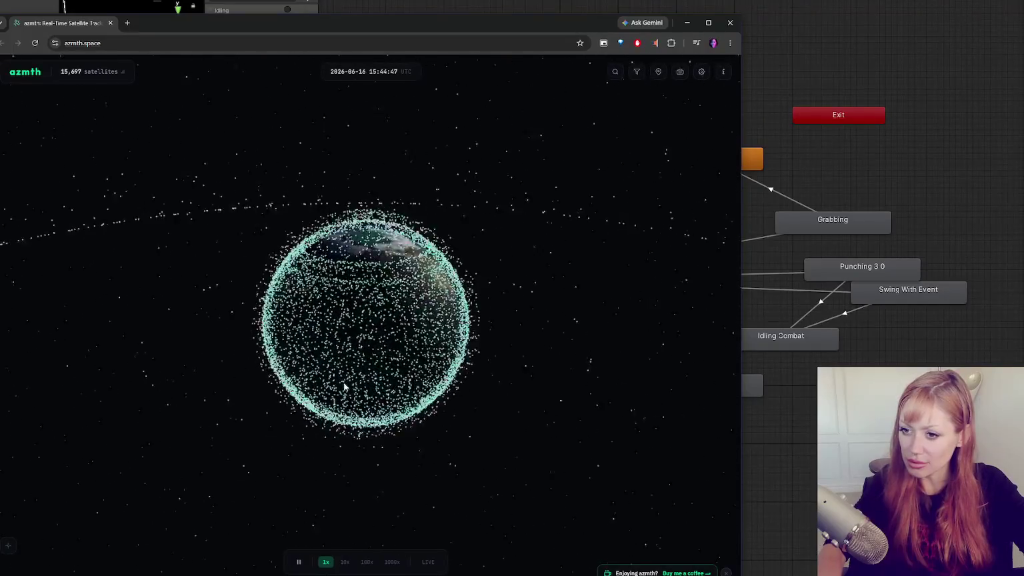
mouse_move(204, 389)
mouse_down()
mouse_move(130, 358)
mouse_move(172, 262)
mouse_move(365, 160)
mouse_up()
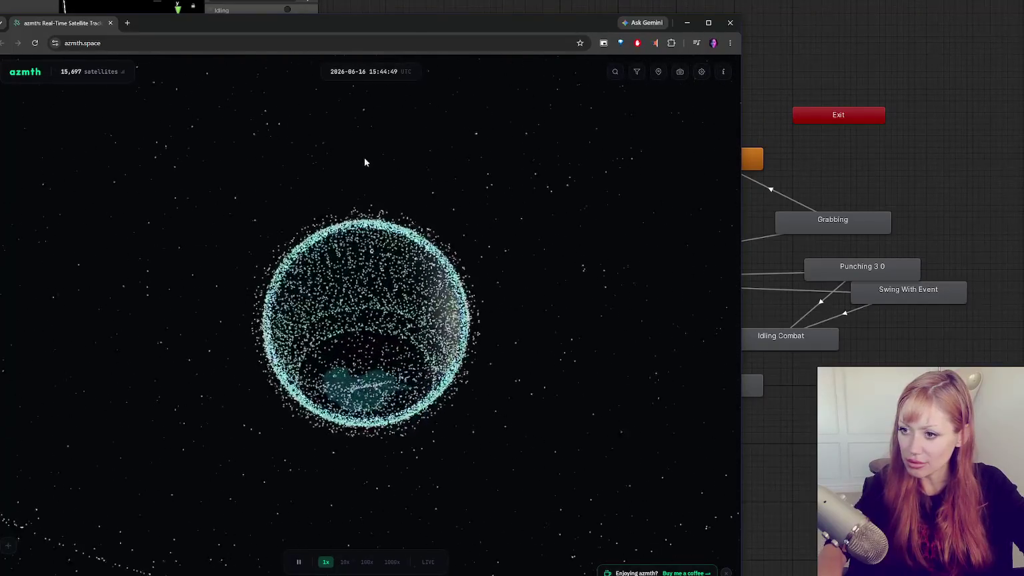
mouse_move(554, 264)
mouse_down()
mouse_move(507, 370)
mouse_move(237, 384)
mouse_move(389, 305)
mouse_move(454, 178)
mouse_move(579, 265)
mouse_move(527, 304)
mouse_move(281, 198)
mouse_move(168, 242)
mouse_move(69, 219)
mouse_move(365, 240)
mouse_move(267, 240)
mouse_move(68, 318)
mouse_move(335, 270)
mouse_move(32, 293)
mouse_move(560, 288)
mouse_move(208, 230)
mouse_move(587, 335)
mouse_move(498, 306)
mouse_move(421, 323)
mouse_move(527, 350)
mouse_move(309, 304)
mouse_move(441, 300)
mouse_move(479, 309)
mouse_move(245, 293)
mouse_move(438, 301)
mouse_move(489, 339)
mouse_move(520, 314)
mouse_move(437, 317)
mouse_move(447, 393)
mouse_move(478, 322)
mouse_move(473, 306)
mouse_move(533, 403)
mouse_move(467, 397)
mouse_move(446, 364)
mouse_move(516, 362)
mouse_move(411, 382)
mouse_up()
- Zoom the satellite globe in and out and rotate it to another side
scroll(403, 367, up, 5)
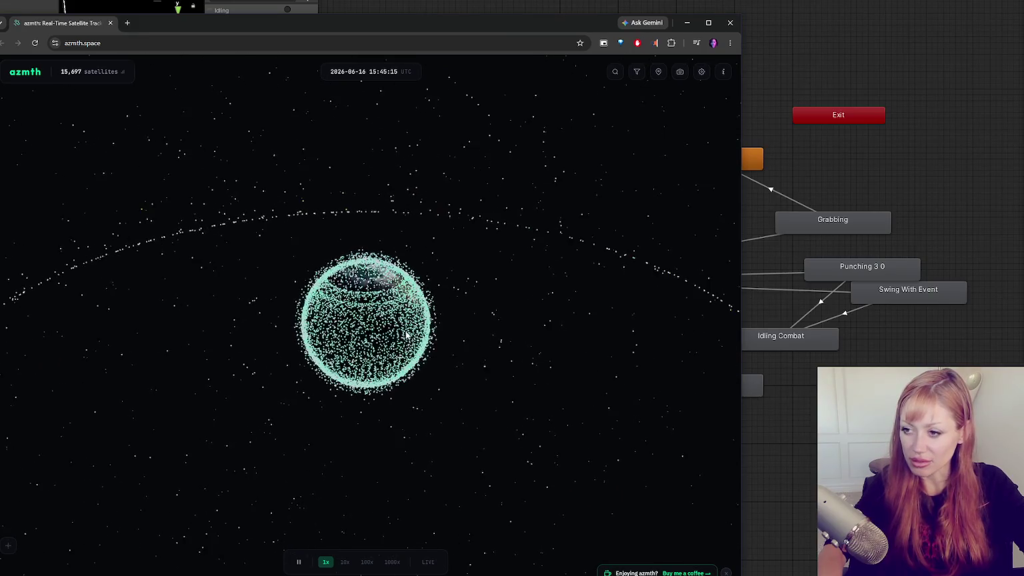
scroll(395, 351, up, 8)
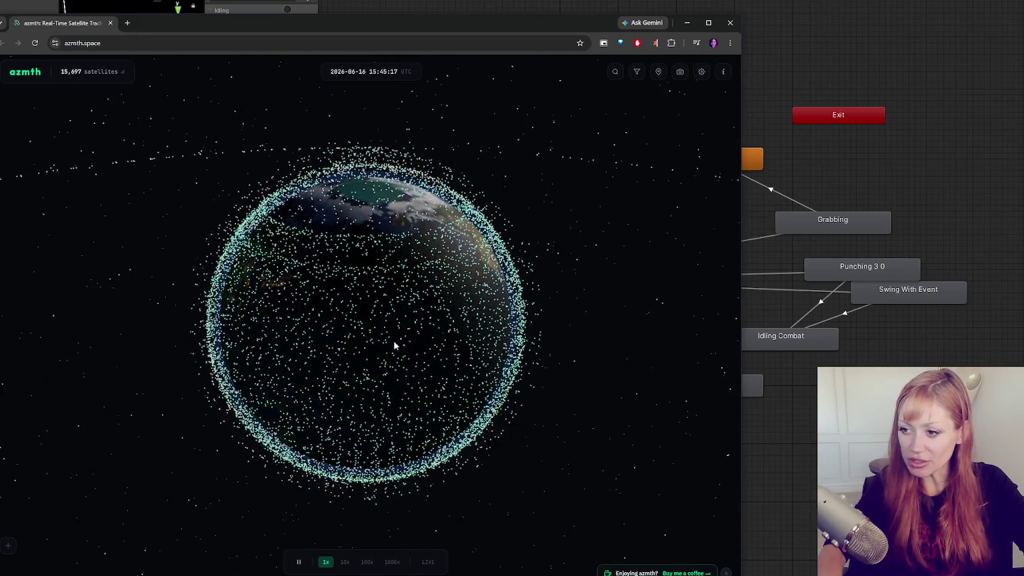
scroll(373, 330, up, 10)
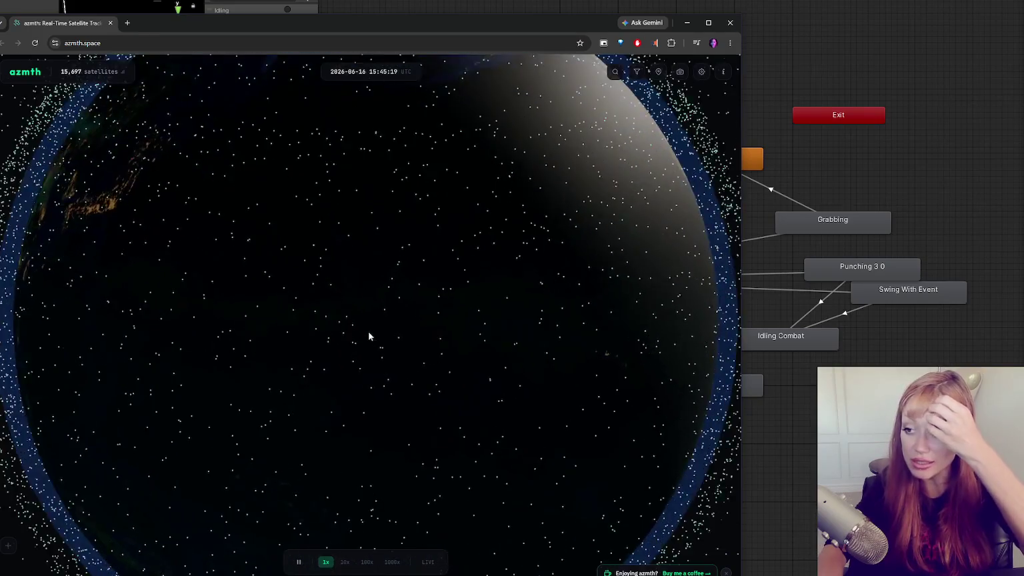
scroll(366, 331, up, 2)
scroll(367, 321, down, 5)
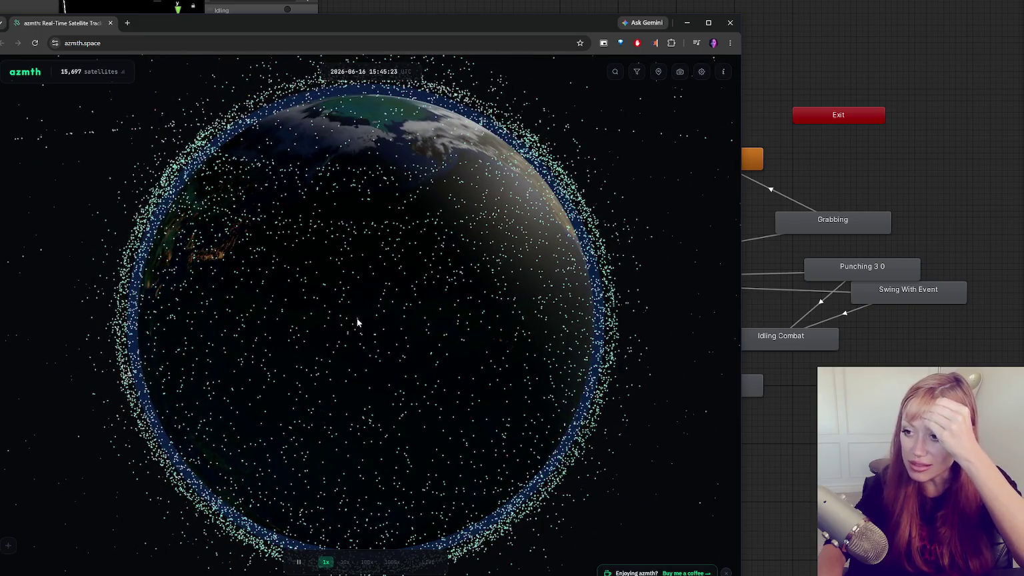
mouse_move(205, 138)
mouse_down()
mouse_move(245, 267)
mouse_move(348, 327)
mouse_move(553, 258)
mouse_move(427, 307)
mouse_up()
scroll(427, 308, up, 10)
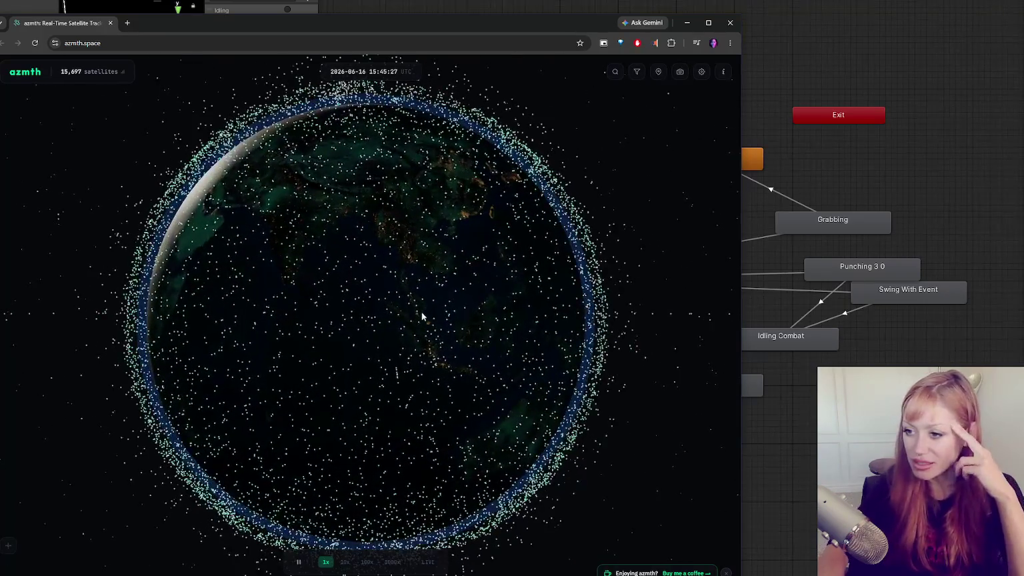
- Spin the globe past Australia, Europe, East Asia and the Americas, then zoom in closer
mouse_move(540, 309)
mouse_down()
mouse_move(475, 278)
mouse_move(331, 309)
mouse_move(107, 391)
mouse_up()
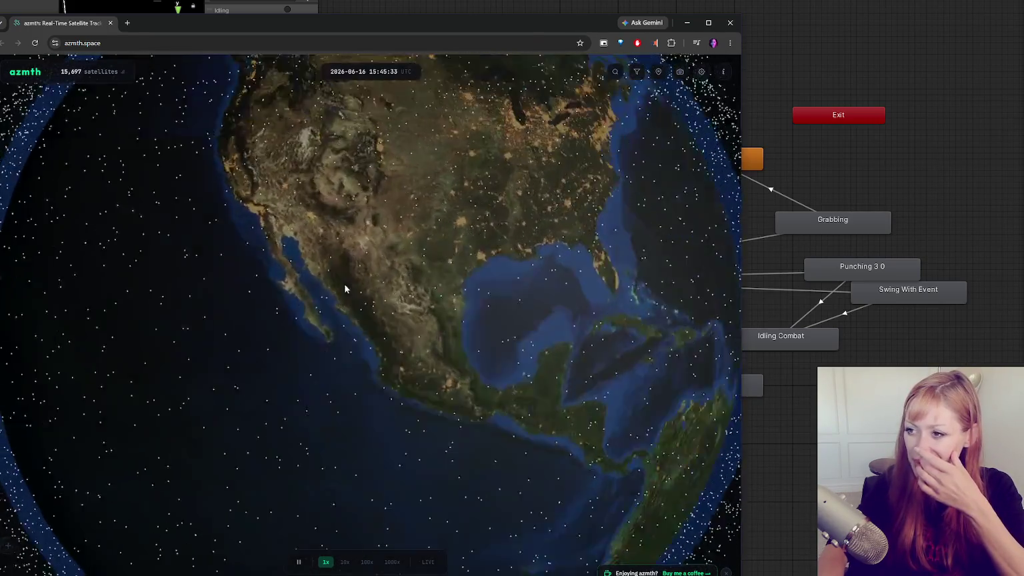
drag(342, 286, 178, 313)
drag(373, 226, 142, 217)
mouse_move(310, 197)
mouse_down()
mouse_move(194, 274)
mouse_move(293, 294)
mouse_move(277, 227)
mouse_move(475, 254)
mouse_move(580, 170)
mouse_move(254, 287)
mouse_move(453, 208)
mouse_move(503, 230)
mouse_up()
mouse_move(304, 220)
mouse_down()
mouse_move(358, 230)
mouse_move(457, 286)
mouse_move(464, 333)
mouse_move(304, 359)
mouse_move(351, 409)
mouse_move(333, 366)
mouse_move(277, 309)
mouse_move(353, 320)
mouse_up()
scroll(352, 319, up, 5)
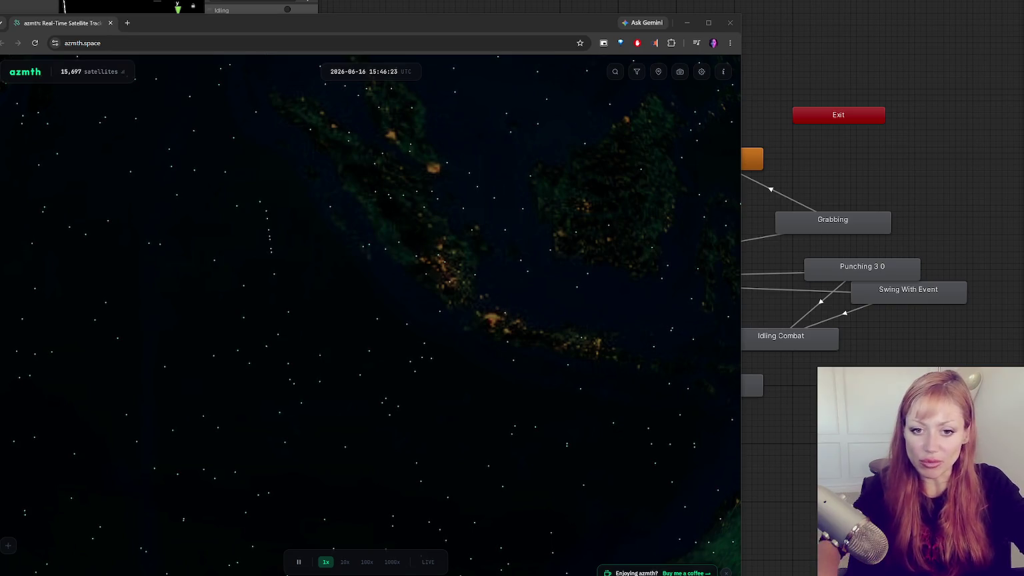
- Pan and zoom the globe a little more, then minimize the satellite tracker window
drag(416, 318, 448, 272)
scroll(447, 272, down, 10)
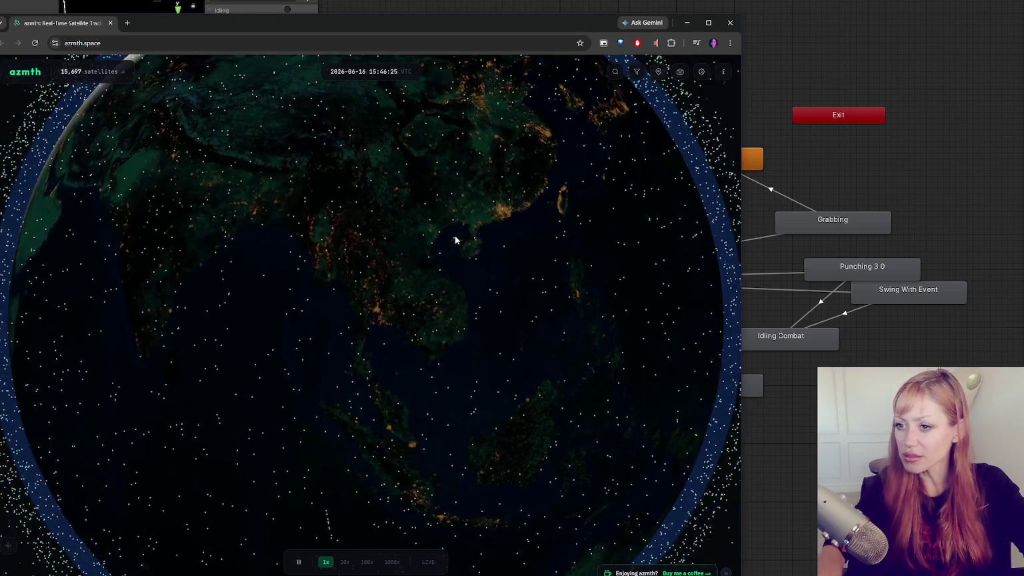
mouse_move(478, 222)
mouse_down()
mouse_move(247, 291)
mouse_move(299, 354)
mouse_move(592, 59)
mouse_move(478, 302)
mouse_move(400, 400)
mouse_move(313, 347)
mouse_move(475, 256)
mouse_move(388, 261)
mouse_move(363, 210)
mouse_move(338, 214)
mouse_move(335, 221)
mouse_move(415, 234)
mouse_move(476, 224)
mouse_move(488, 190)
mouse_move(462, 194)
mouse_move(489, 217)
mouse_move(585, 208)
mouse_move(587, 191)
mouse_up()
scroll(308, 342, up, 5)
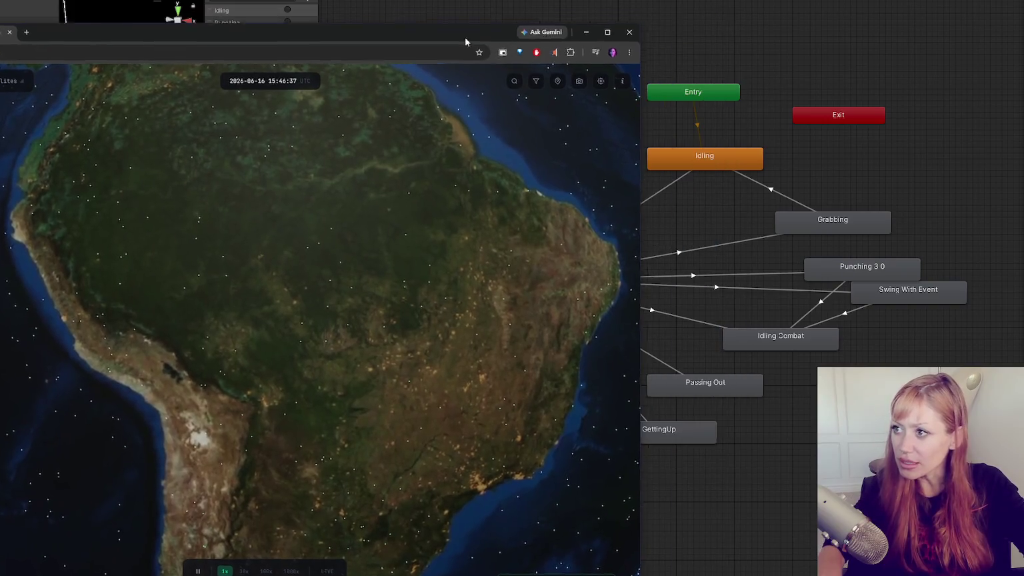
click(686, 23)
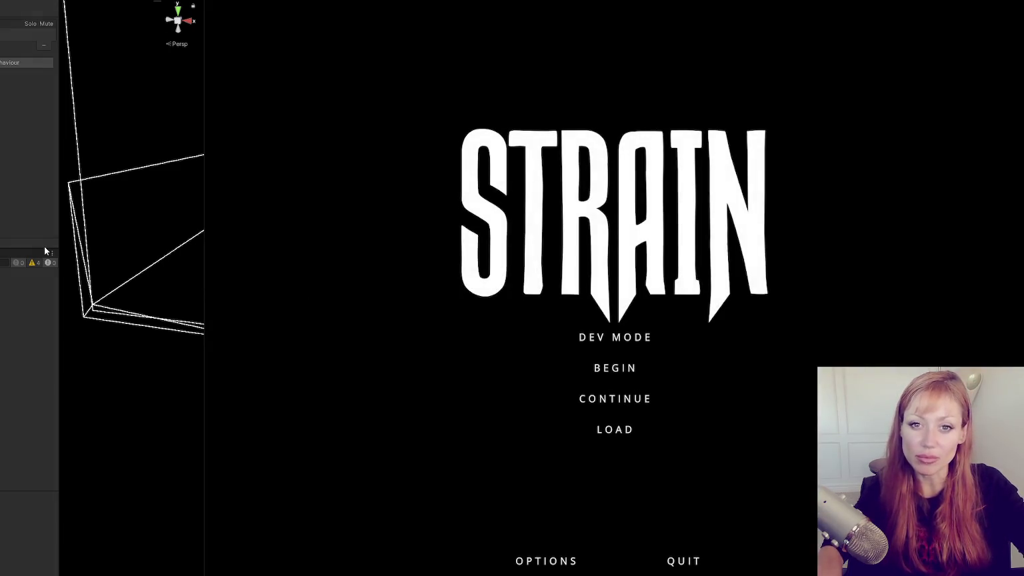
- Start loading the game from the STRAIN title menu
click(558, 348)
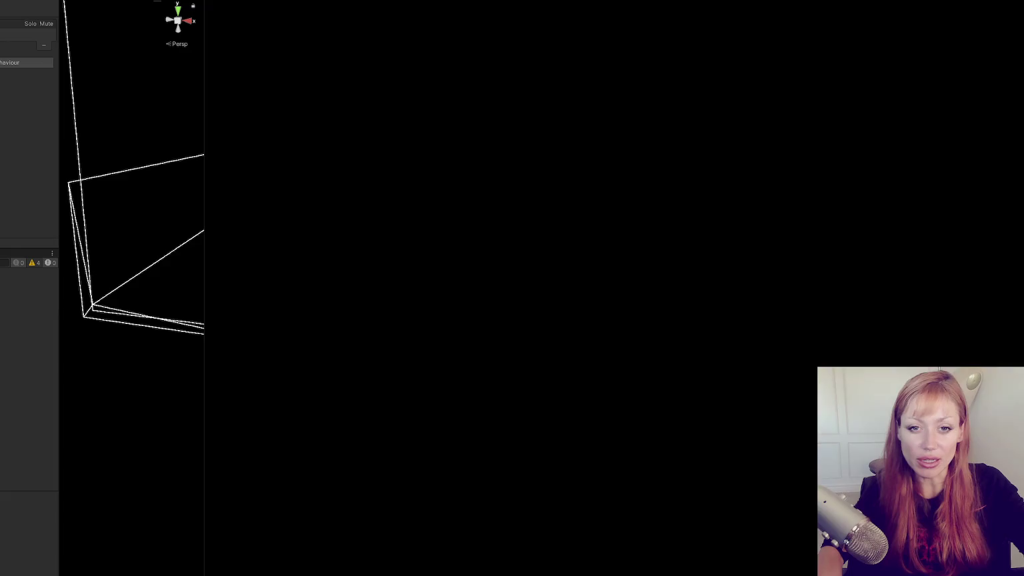
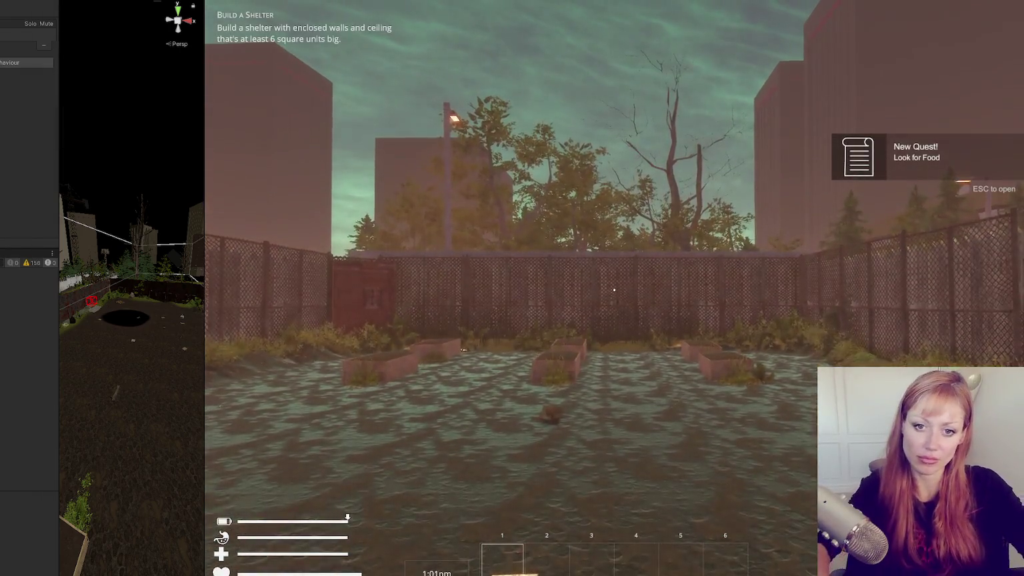
- Test a punch in the running game, then spawn a stone axe through the in-game console
mouse_move(614, 289)
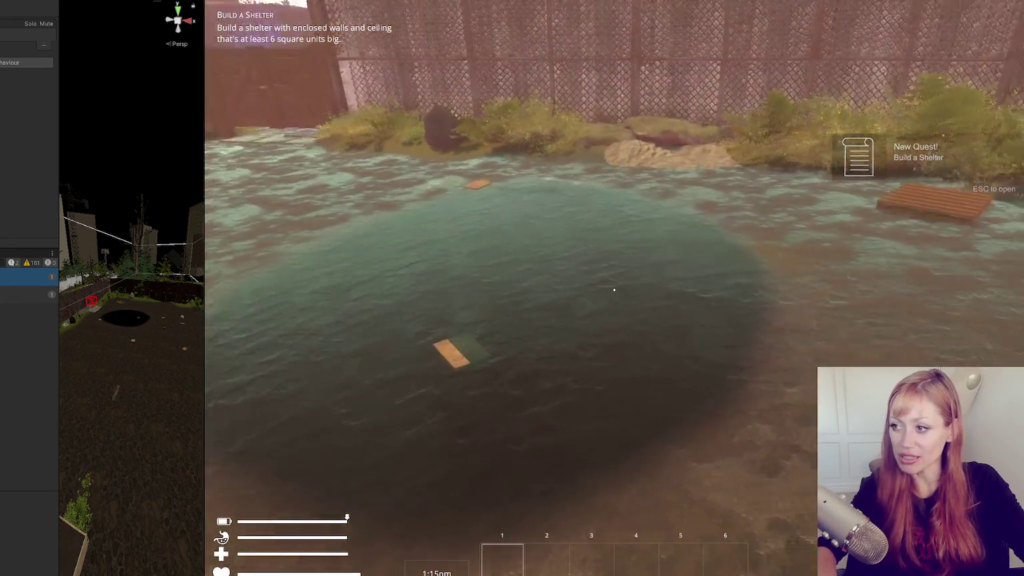
click(613, 289)
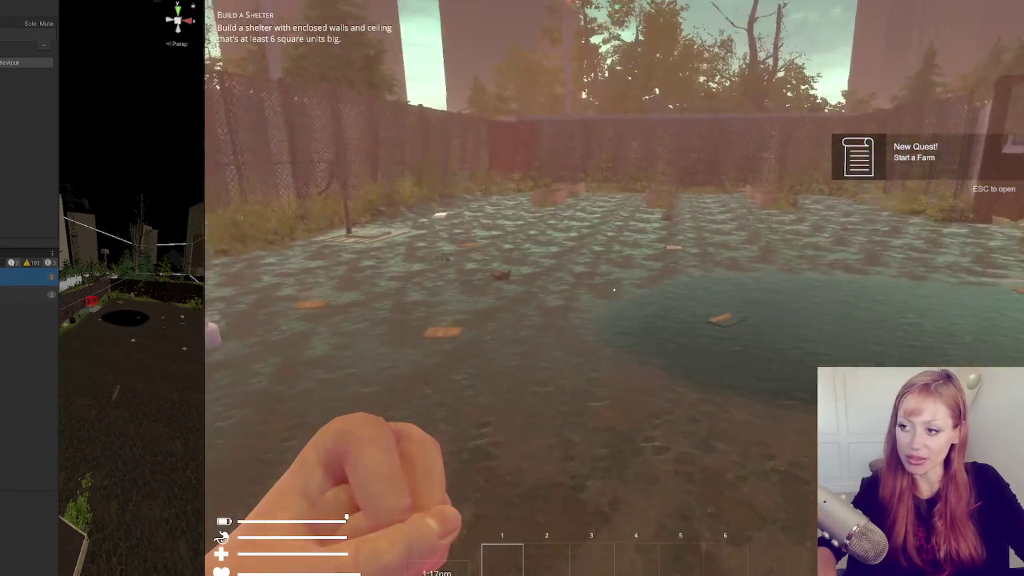
key(Escape)
text(st)
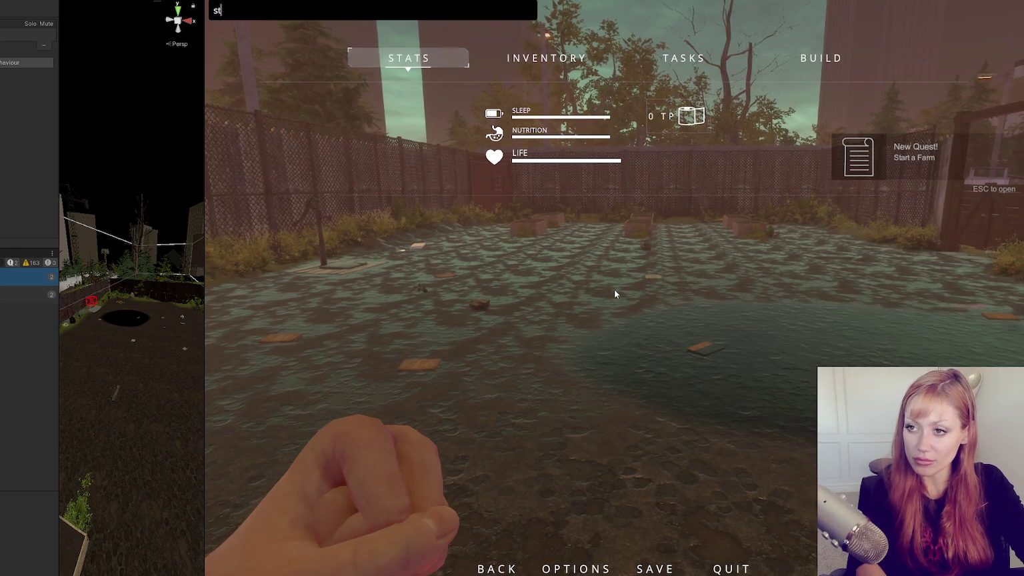
text(pmt)
text(one seed)
key(Return)
key(Escape)
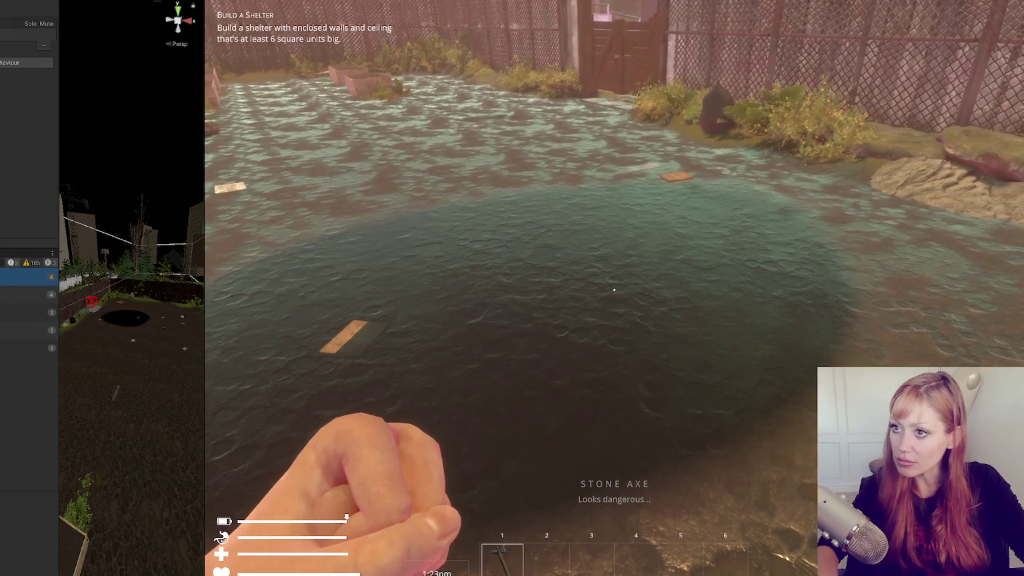
- Switch between hotbar slots 3, 1 and 2, punching empty-handed, then pause and return to the code editor
key(3)
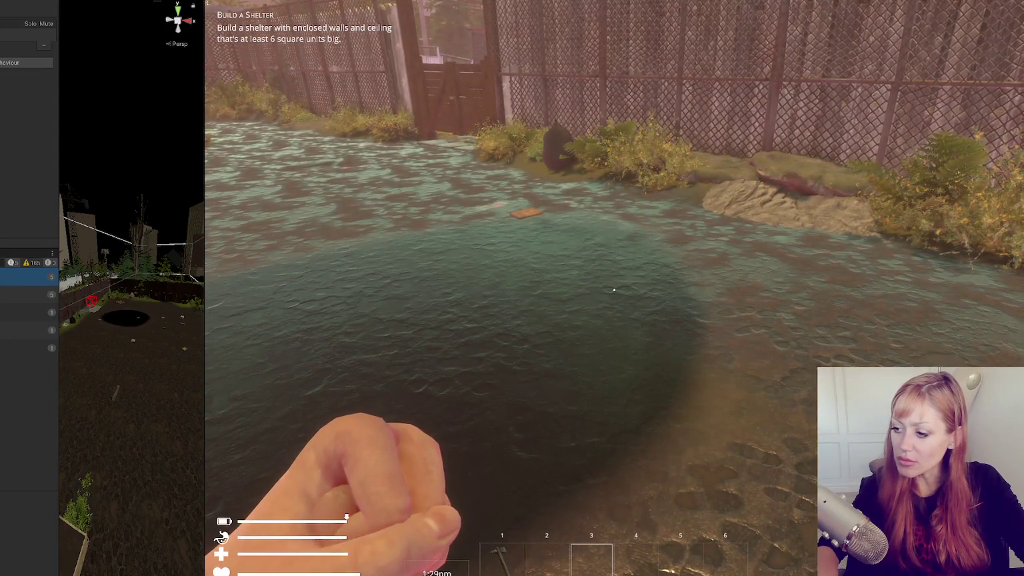
click(614, 290)
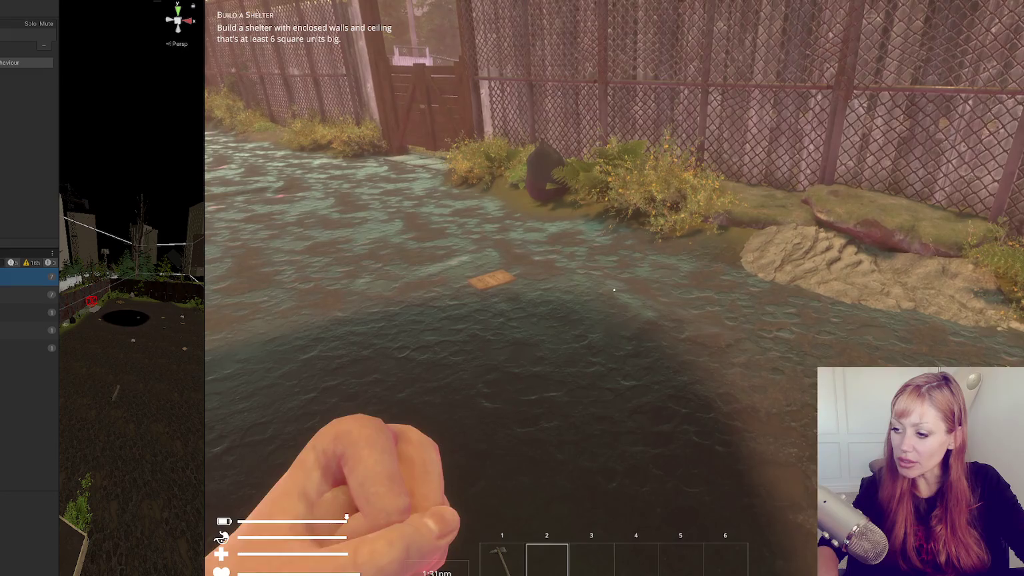
key(1)
key(2)
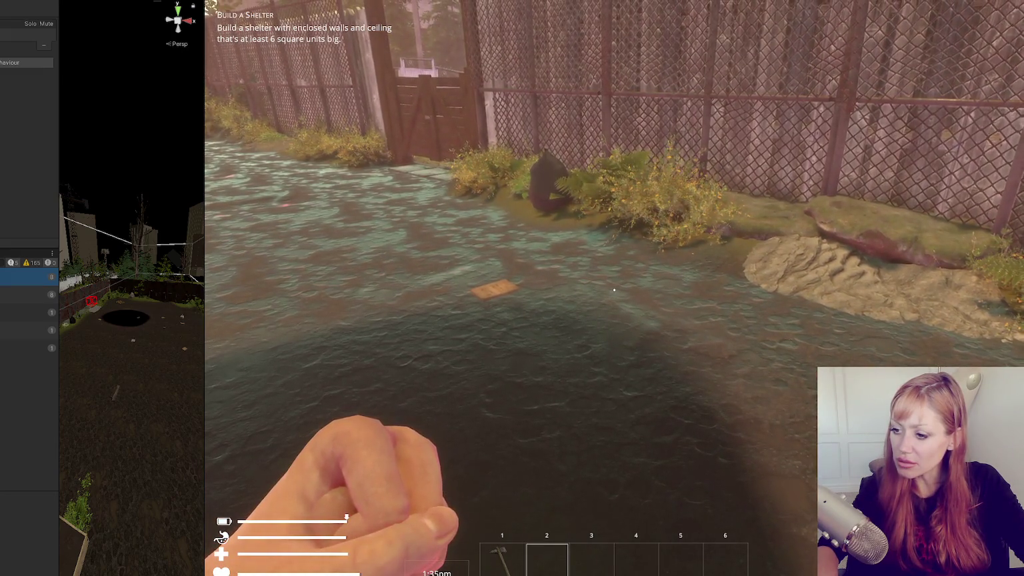
click(613, 289)
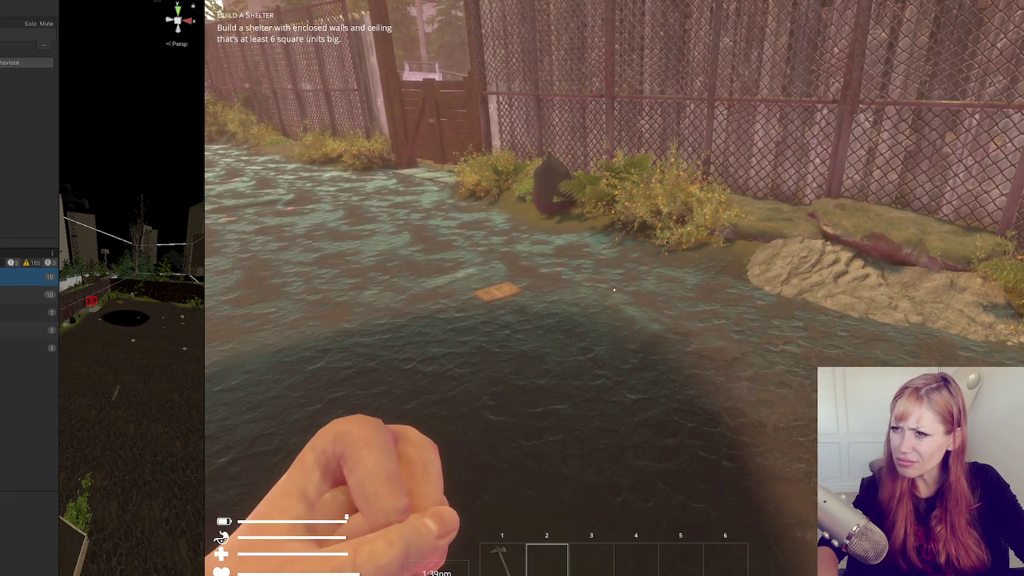
key(Escape)
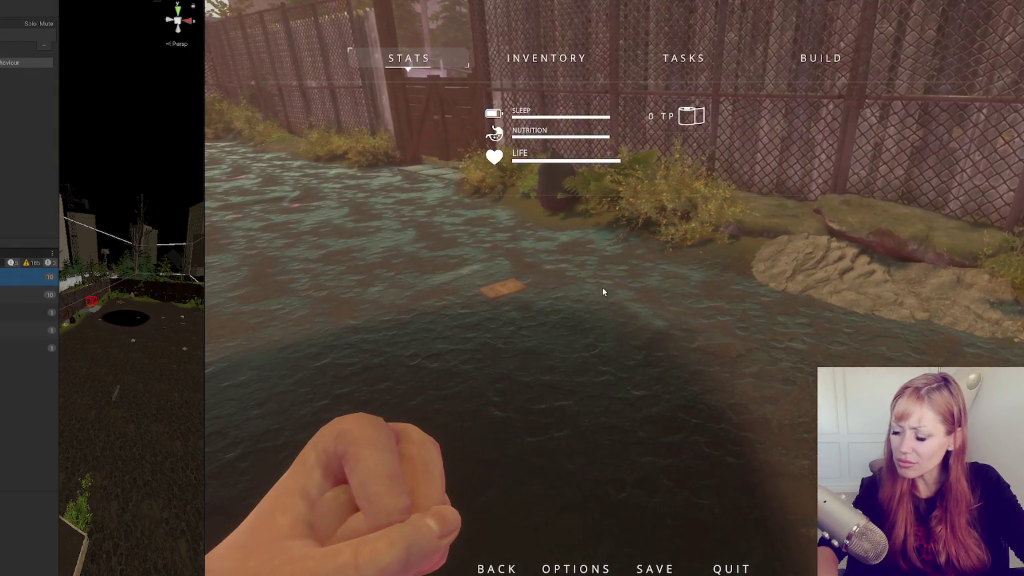
key(alt+Tab)
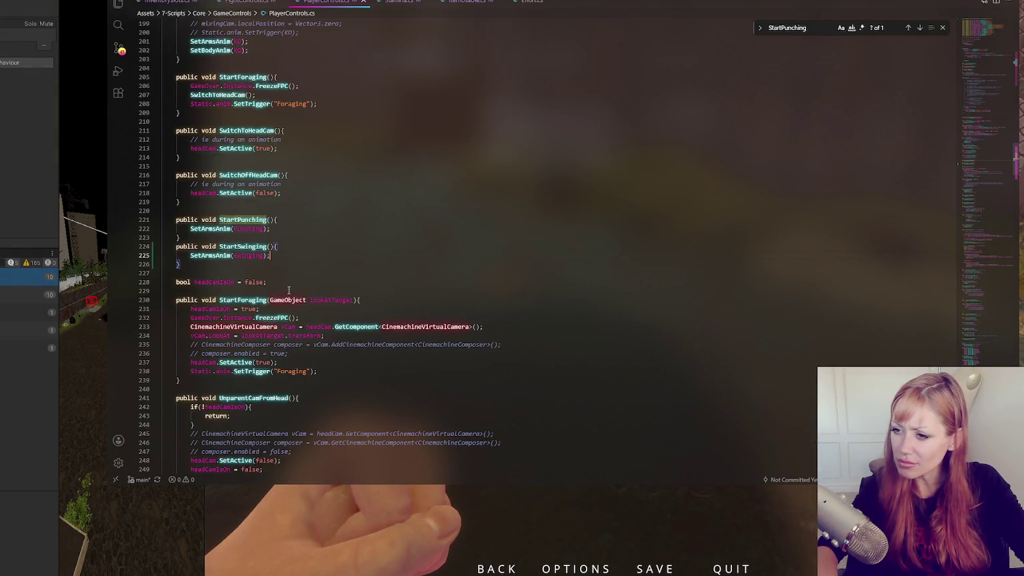
- Search for StartSwinging and open FightControls.cs
double_click(252, 255)
double_click(243, 246)
key(ctrl+f)
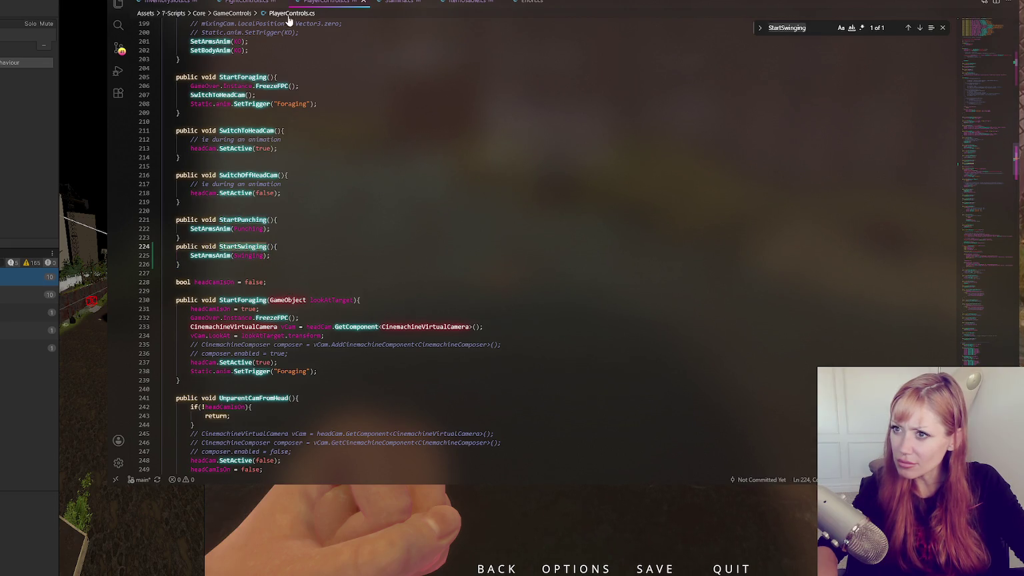
click(263, 4)
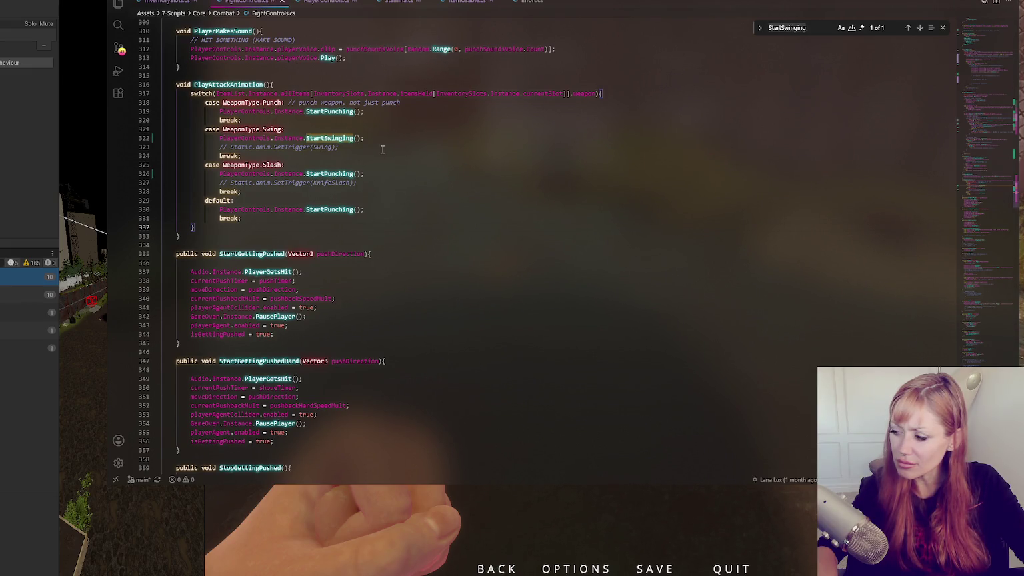
- Add an indented Debug.Log("Swinging anim"); line under the Swing weapon case
click(378, 128)
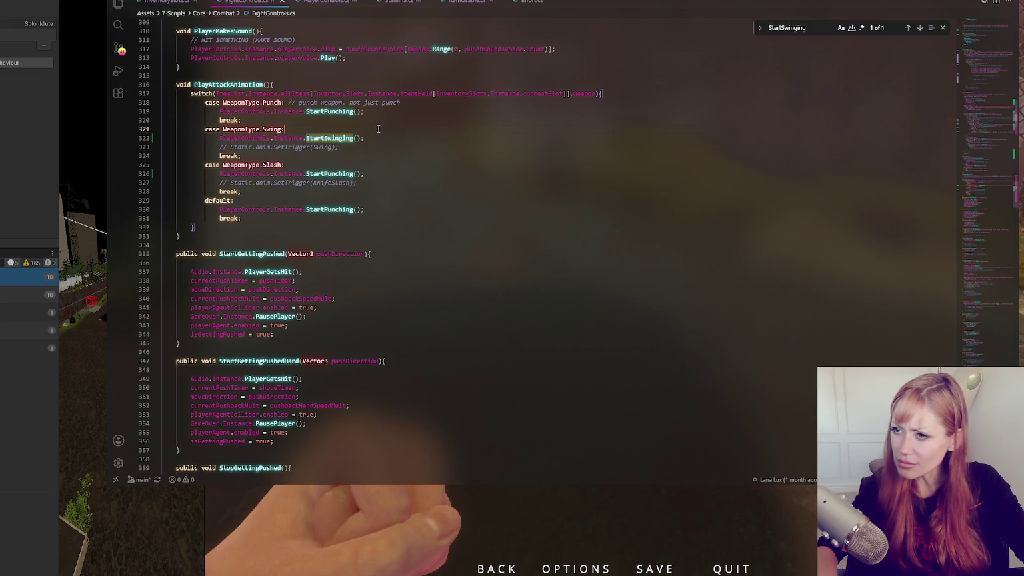
key(Return)
text(Debug.Lo)
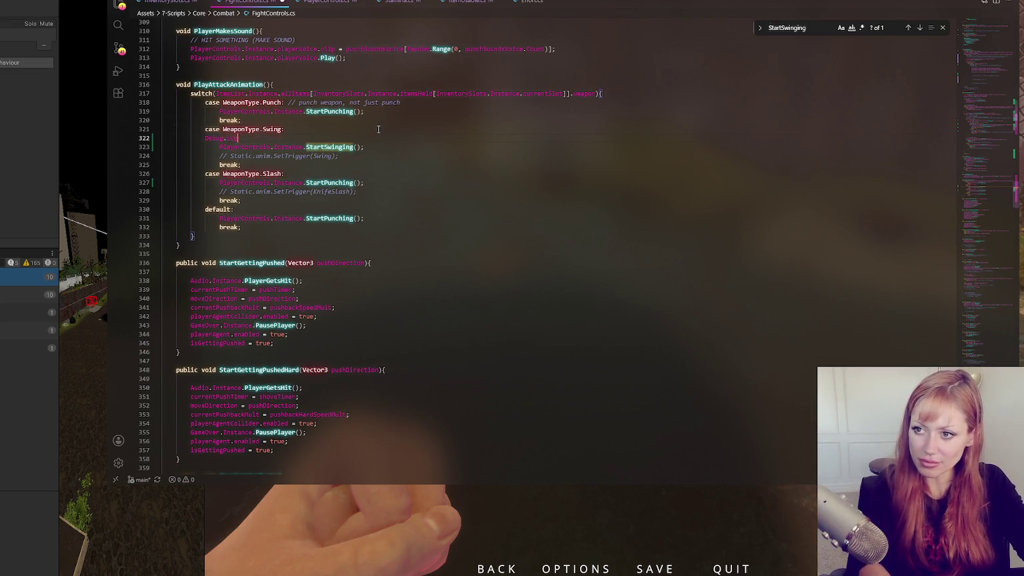
text(g("Swinging anim");)
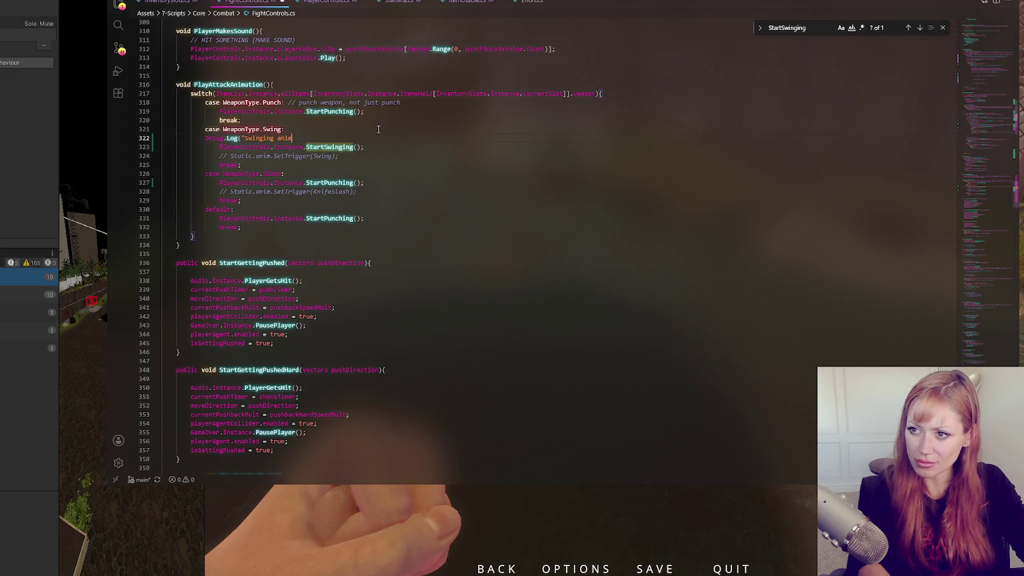
click(204, 139)
key(Tab)
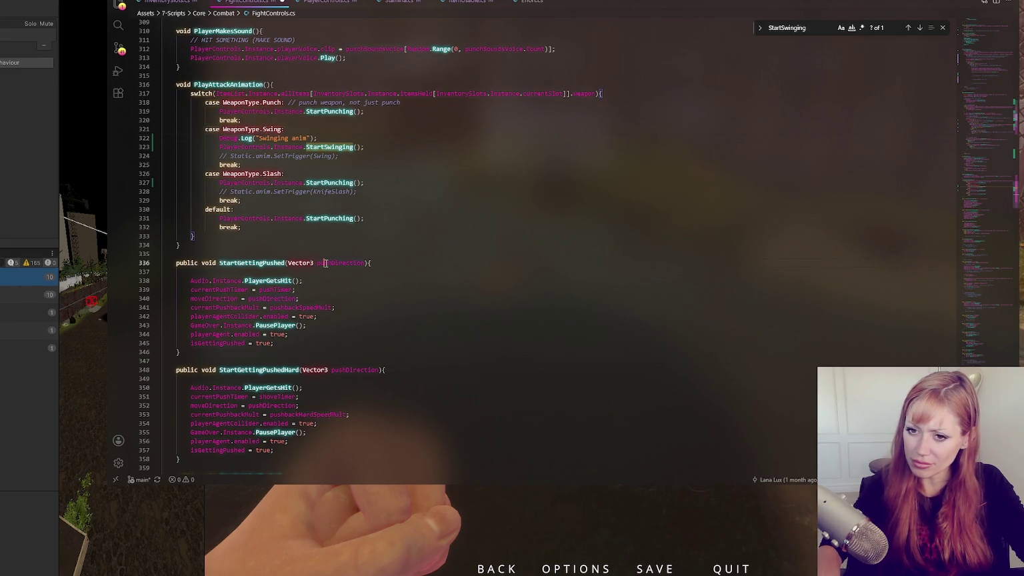
- Delete the Punch extended, Debug.Log 1 and Debug.Log 2 debug lines around SetWeaponHeld
key(ctrl+f)
text(setweap)
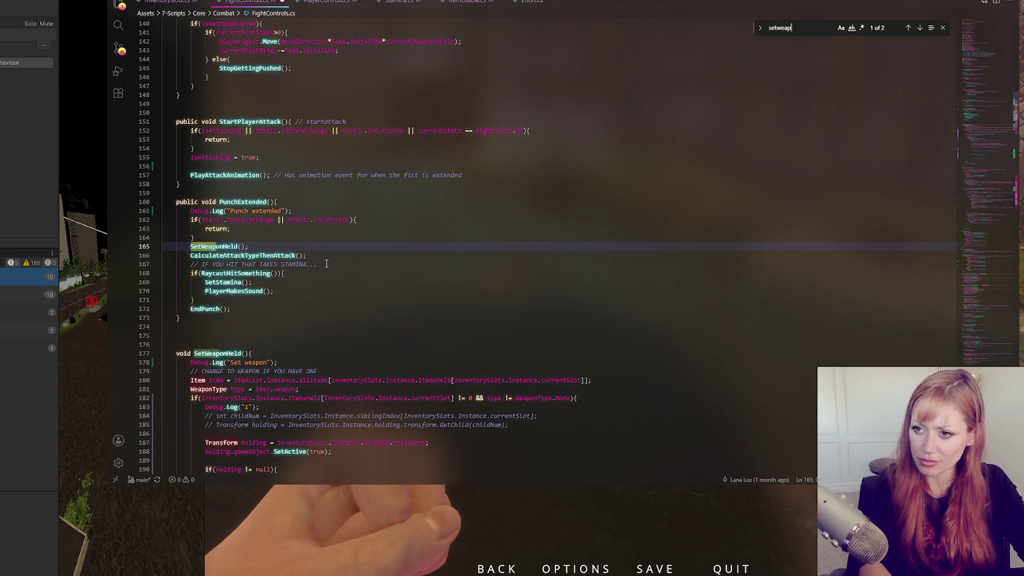
text(on)
drag(312, 211, 317, 205)
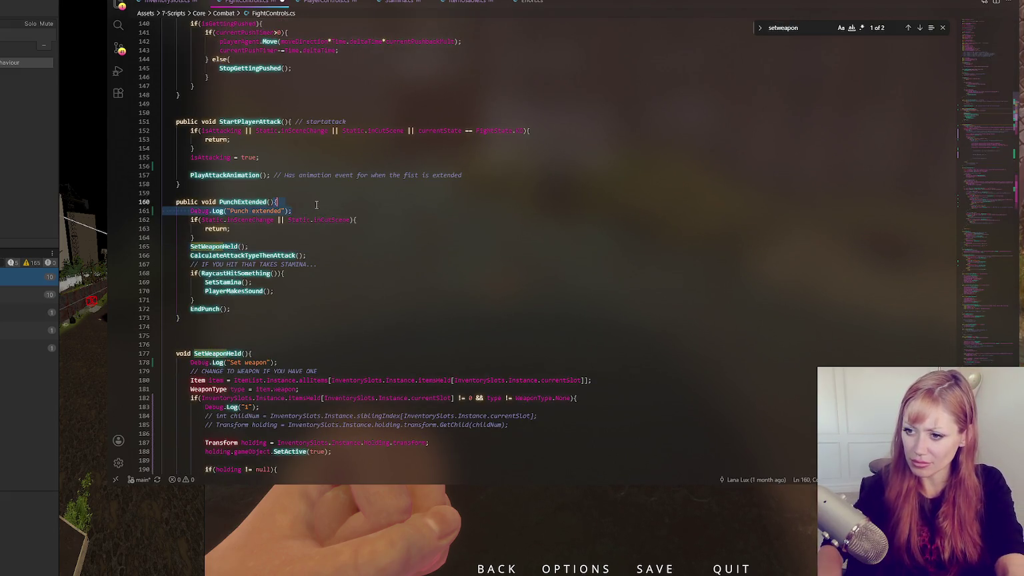
key(BackSpace)
click(300, 346)
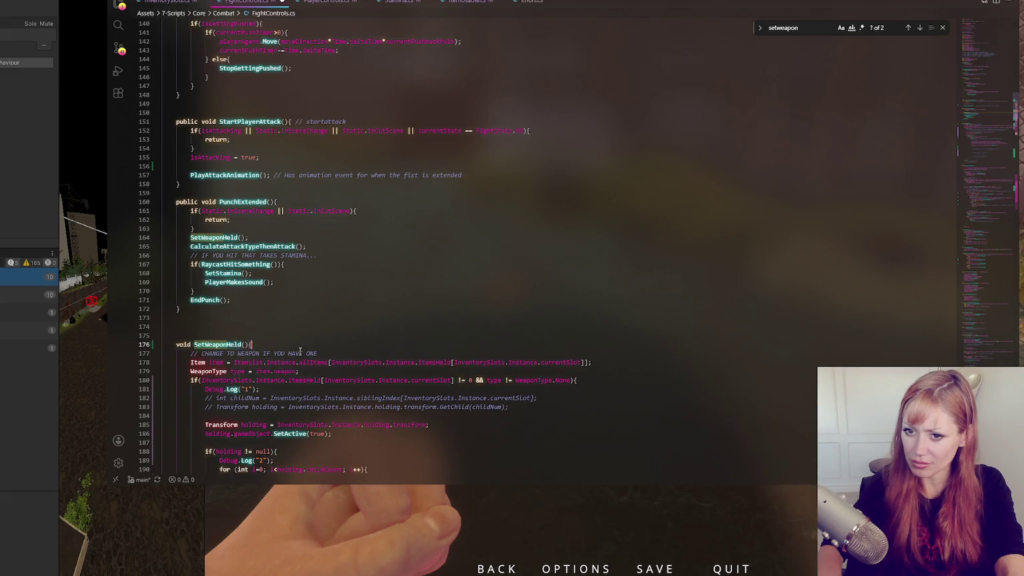
scroll(506, 291, down, 3)
triple_click(588, 293)
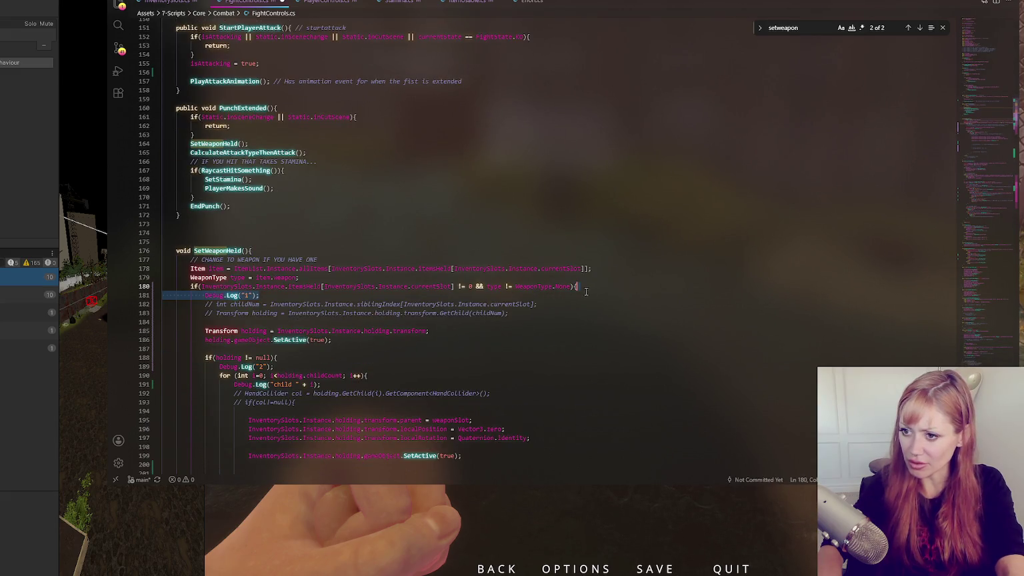
key(BackSpace)
triple_click(296, 357)
key(BackSpace)
scroll(485, 316, down, 5)
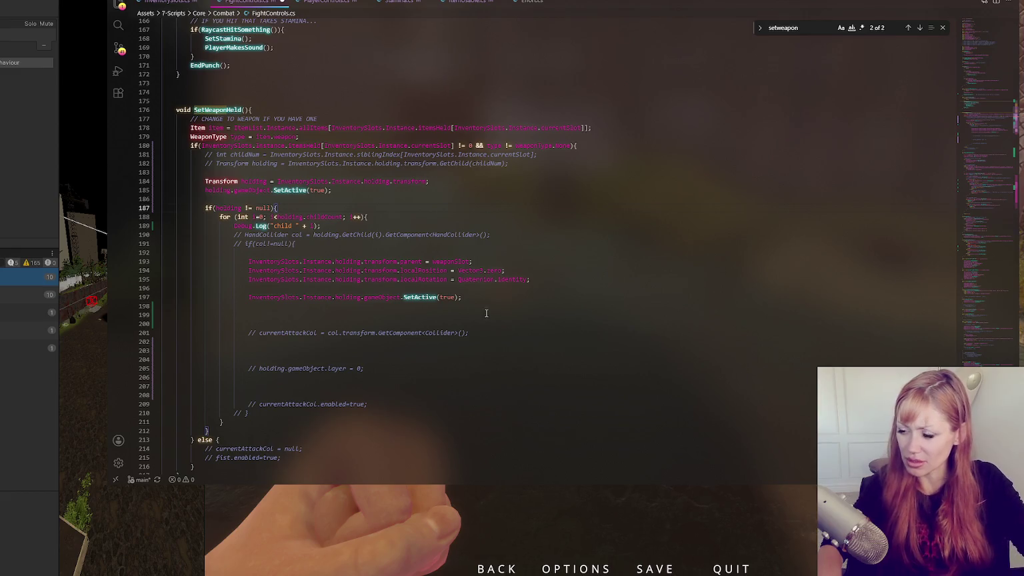
- Check the Unity Animator, then verify the Swinging name used in PlayerControls.cs StartSwinging
key(alt+Tab)
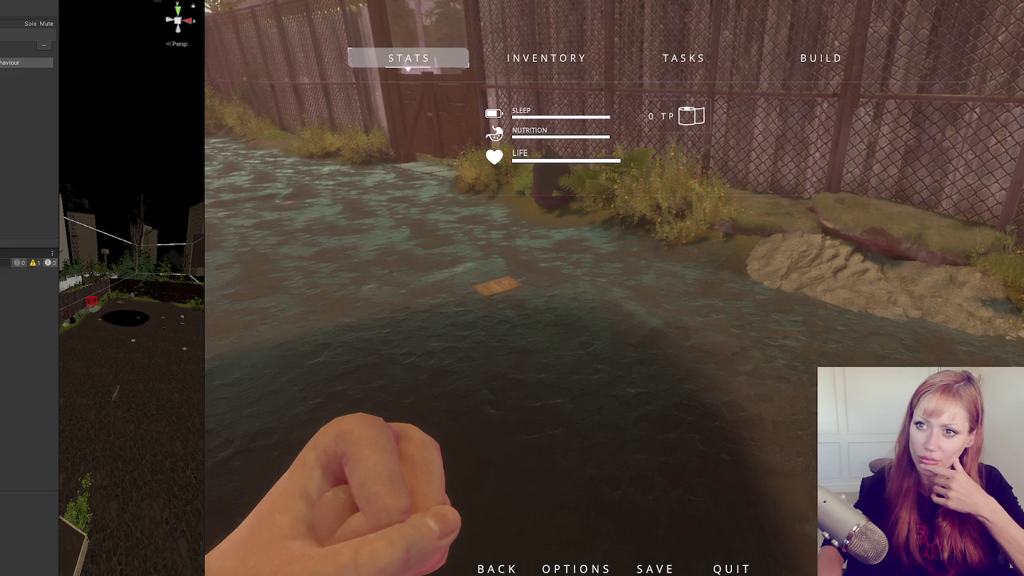
key(ctrl+p)
key(alt+Tab)
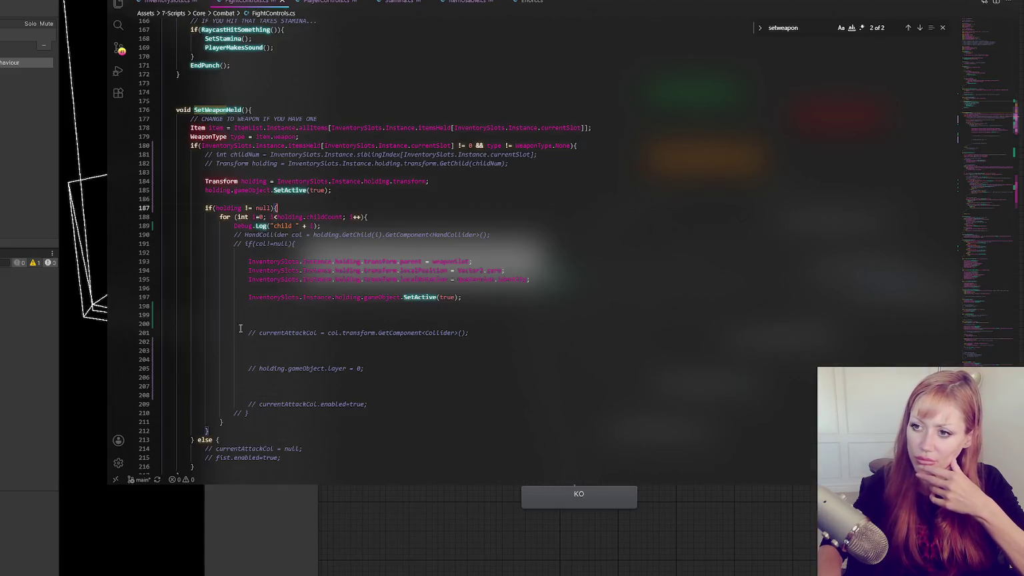
scroll(316, 238, up, 5)
scroll(321, 230, up, 5)
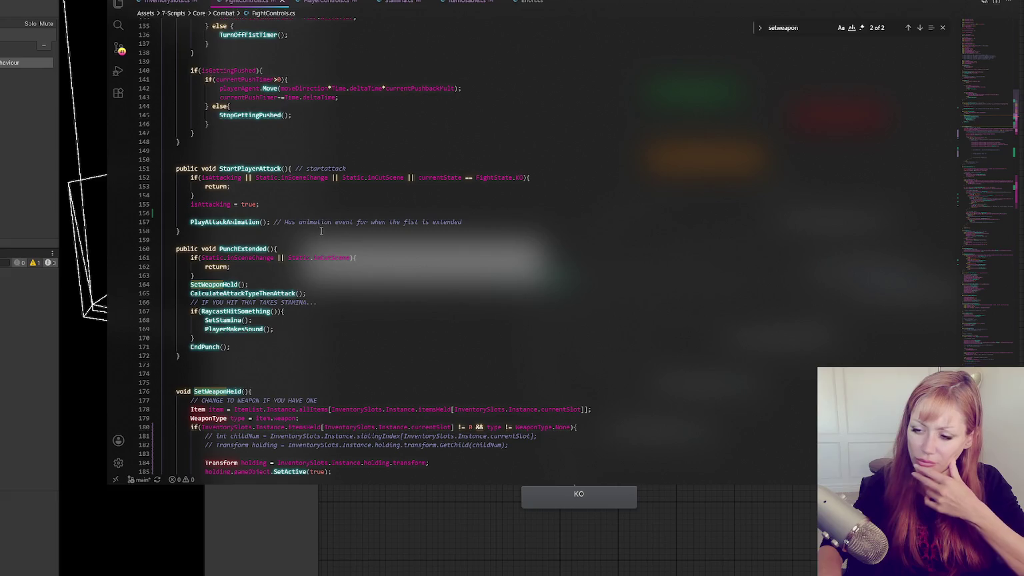
click(328, 3)
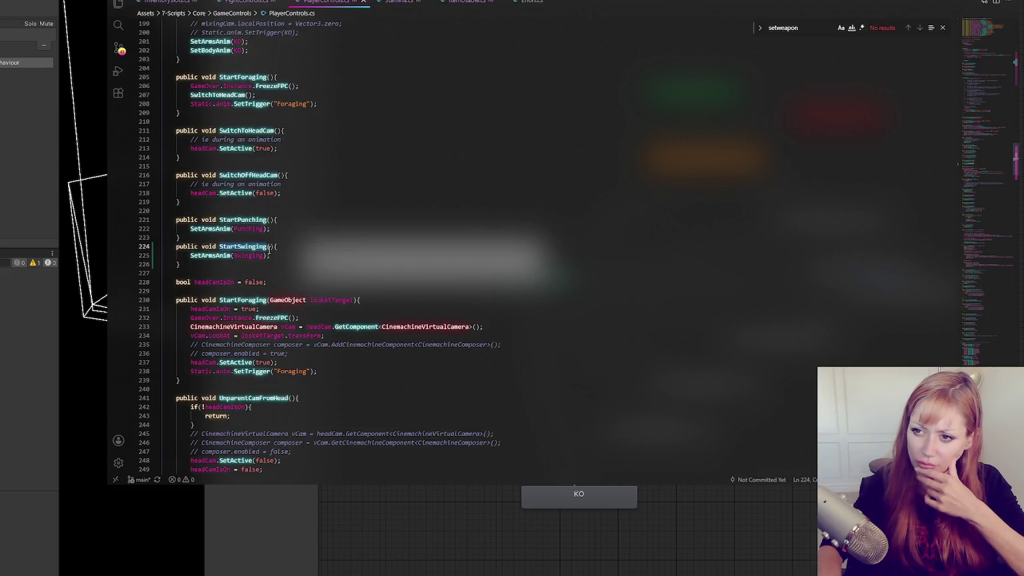
click(260, 257)
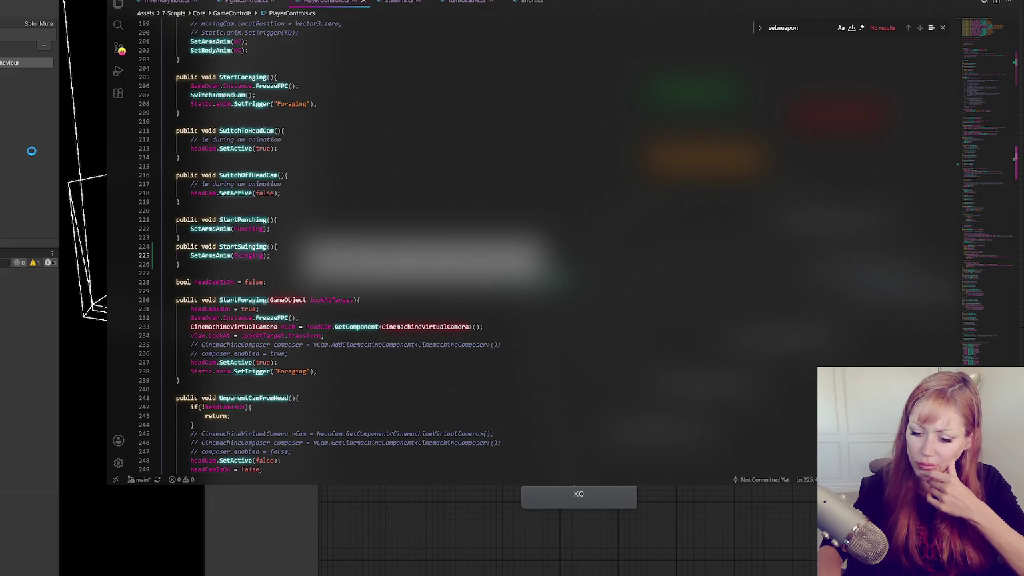
click(31, 150)
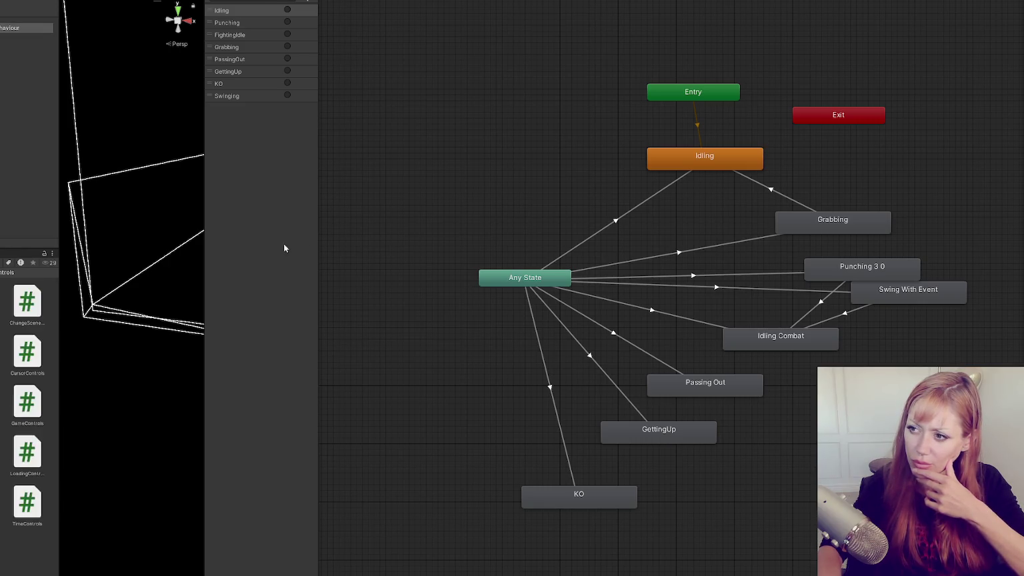
- Review Any State's transitions and Swing With Event settings, moving the Swinging parameter below Punching
click(514, 279)
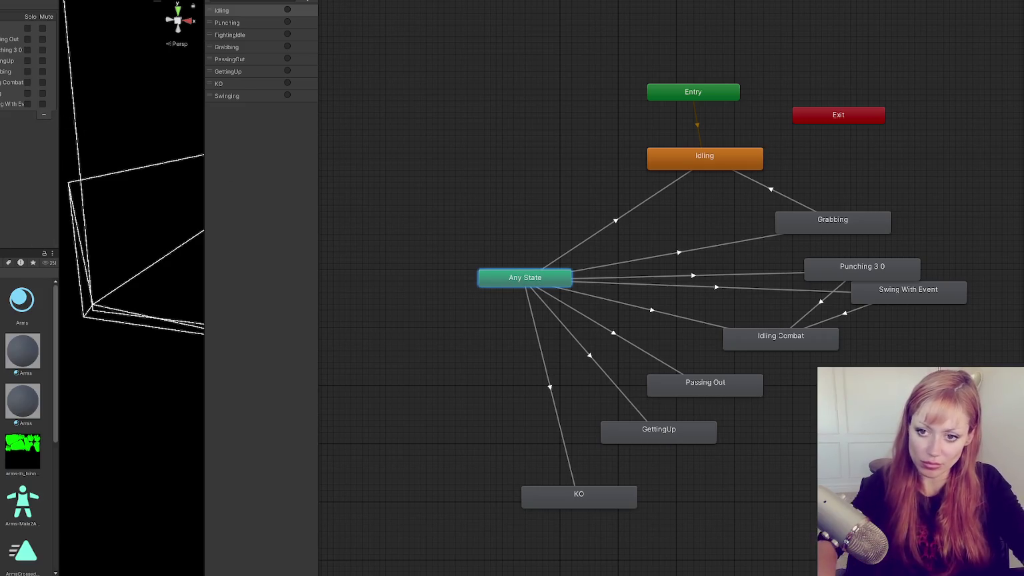
scroll(26, 414, down, 5)
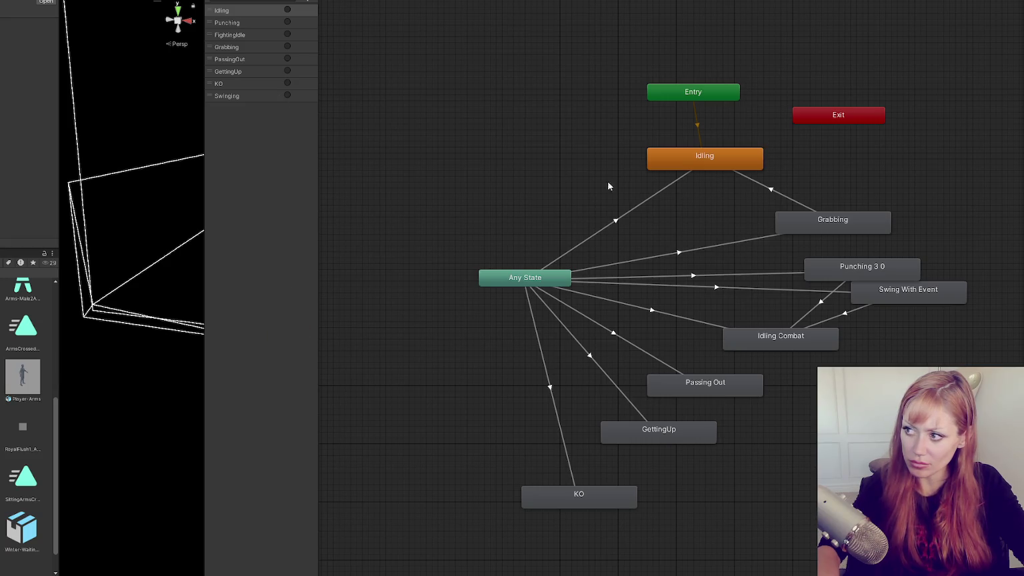
click(738, 289)
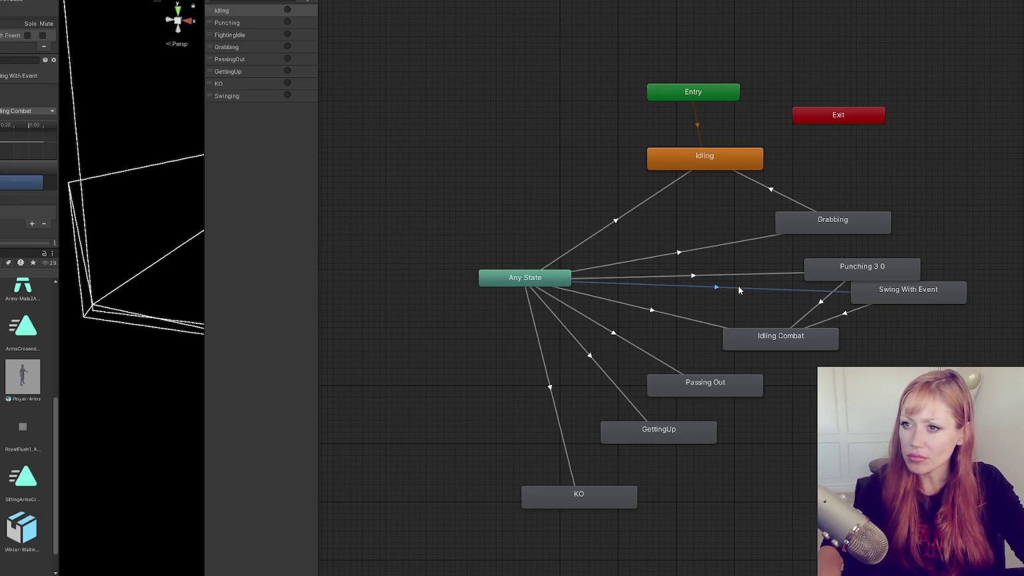
drag(212, 101, 217, 35)
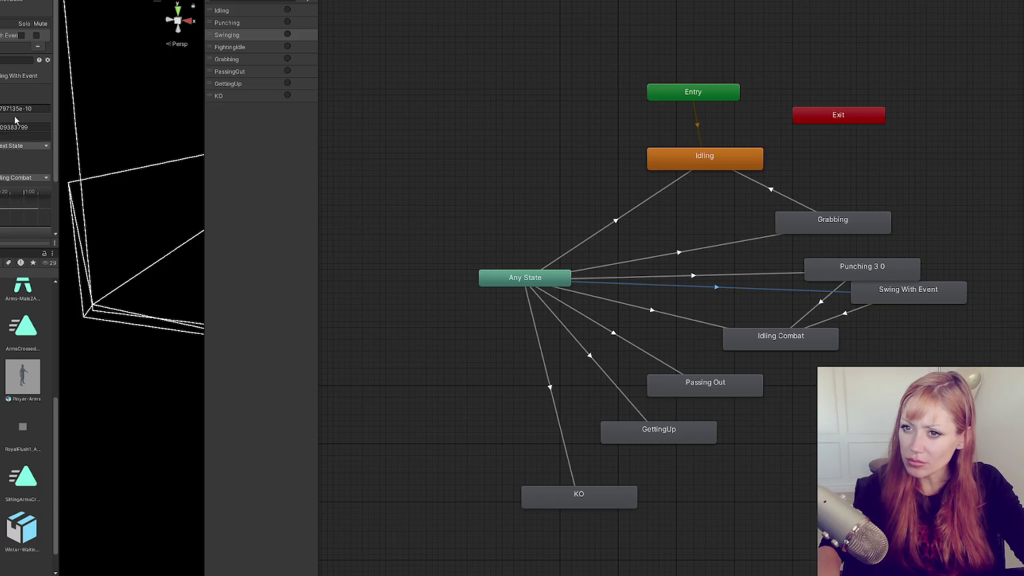
scroll(30, 117, down, 3)
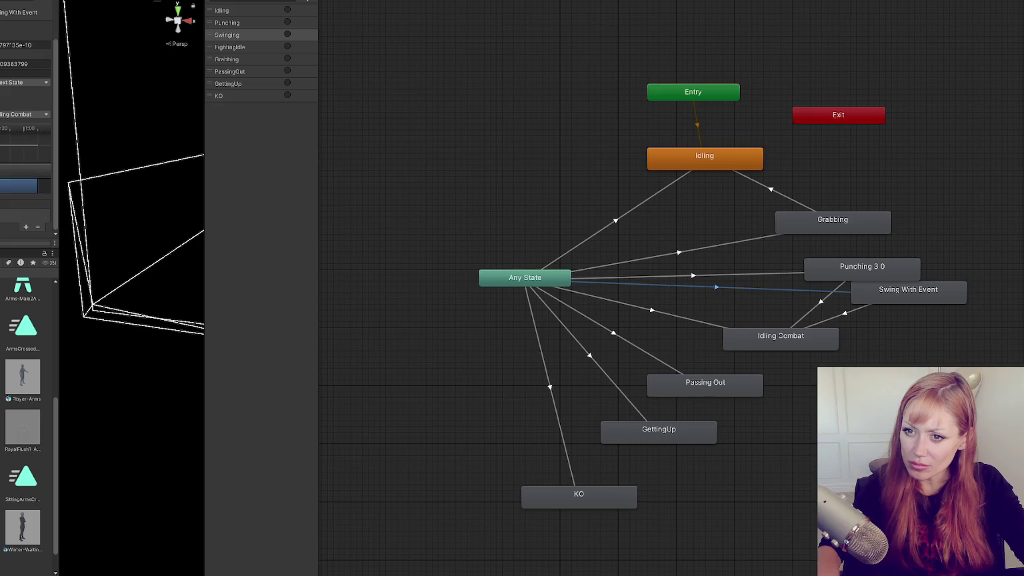
click(899, 292)
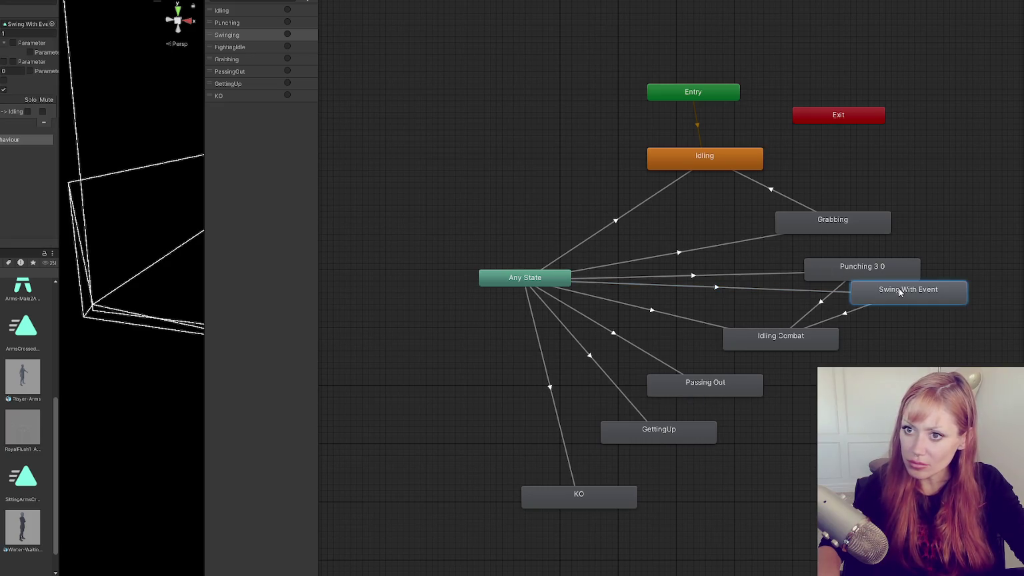
double_click(900, 291)
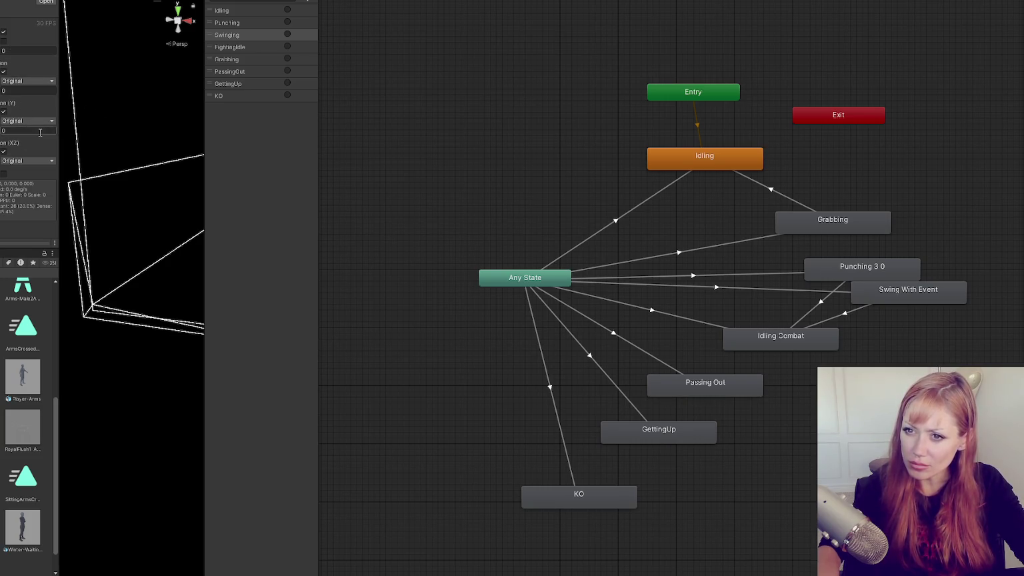
click(808, 293)
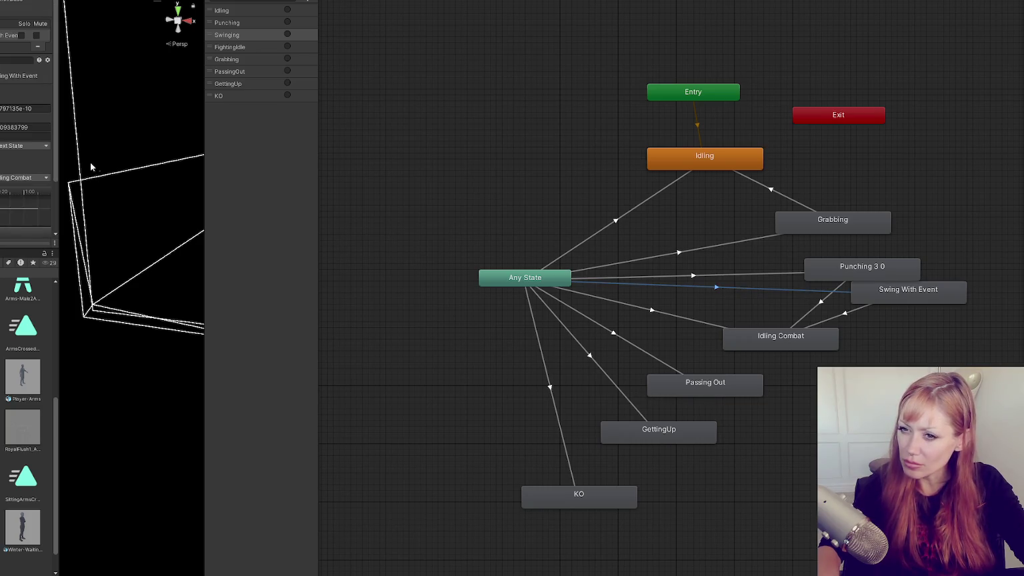
scroll(1, 143, down, 3)
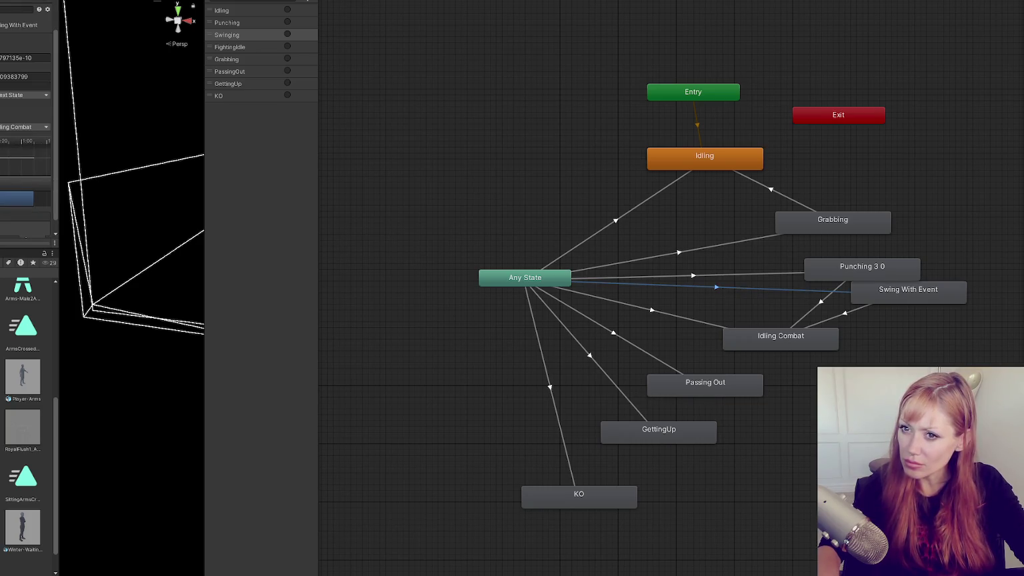
scroll(25, 134, up, 3)
- Reorder Any State's transitions so Swing With Event sits above Idling Combat
click(524, 276)
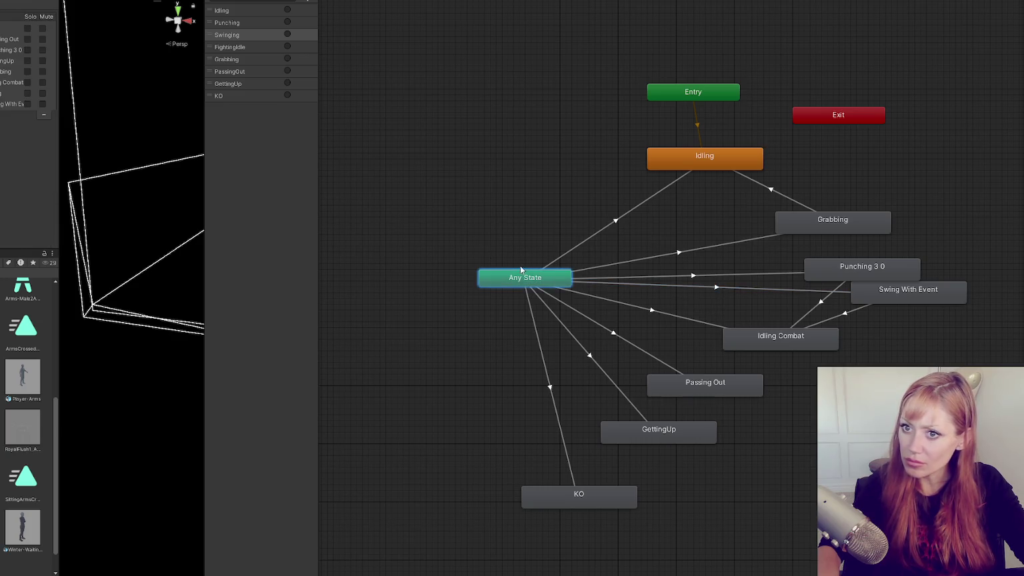
drag(10, 104, 10, 61)
click(17, 114)
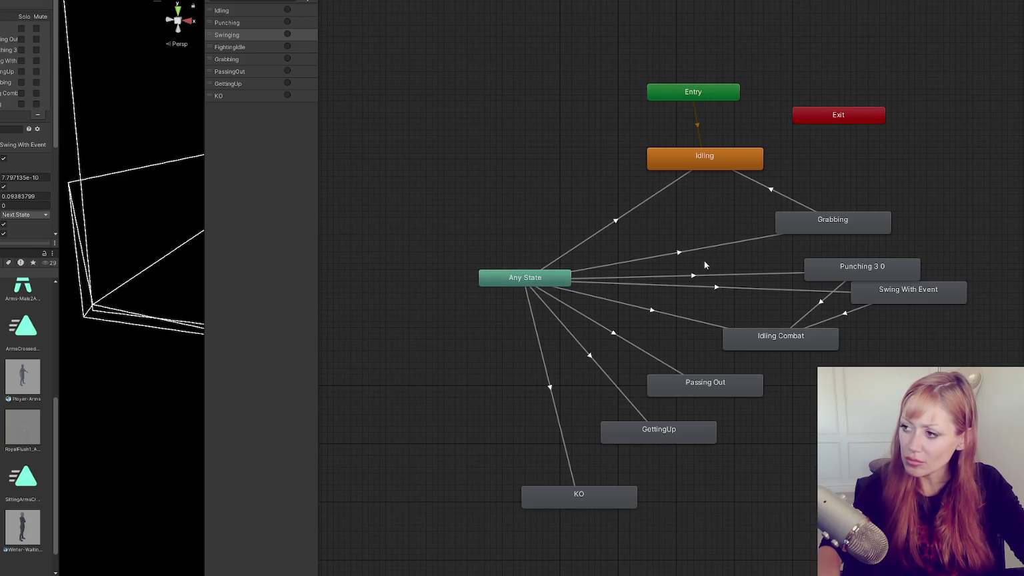
- Set the Swing With Event → Idling Combat transition's Interruption Source to Next State
click(929, 299)
click(843, 314)
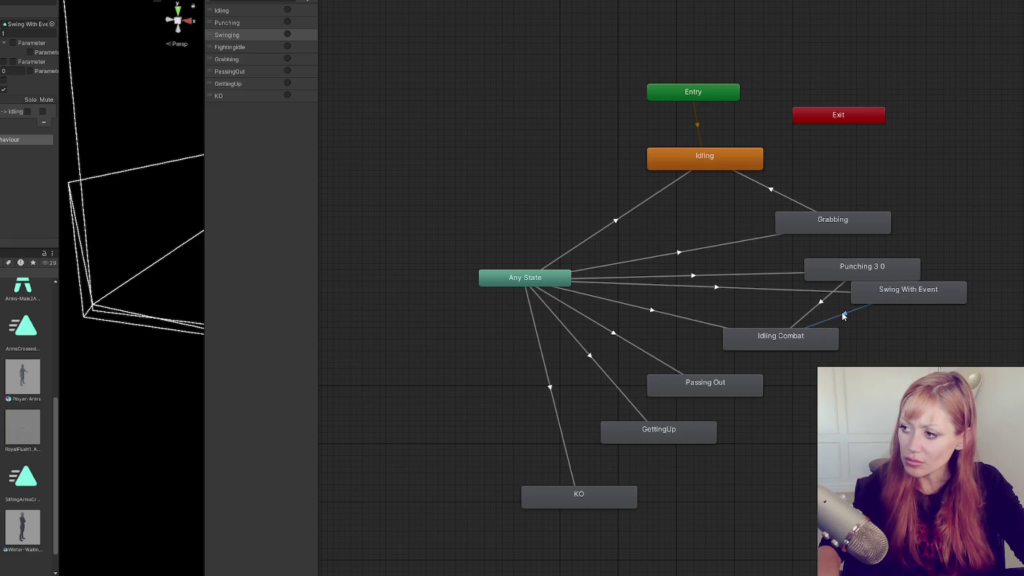
click(829, 305)
click(837, 312)
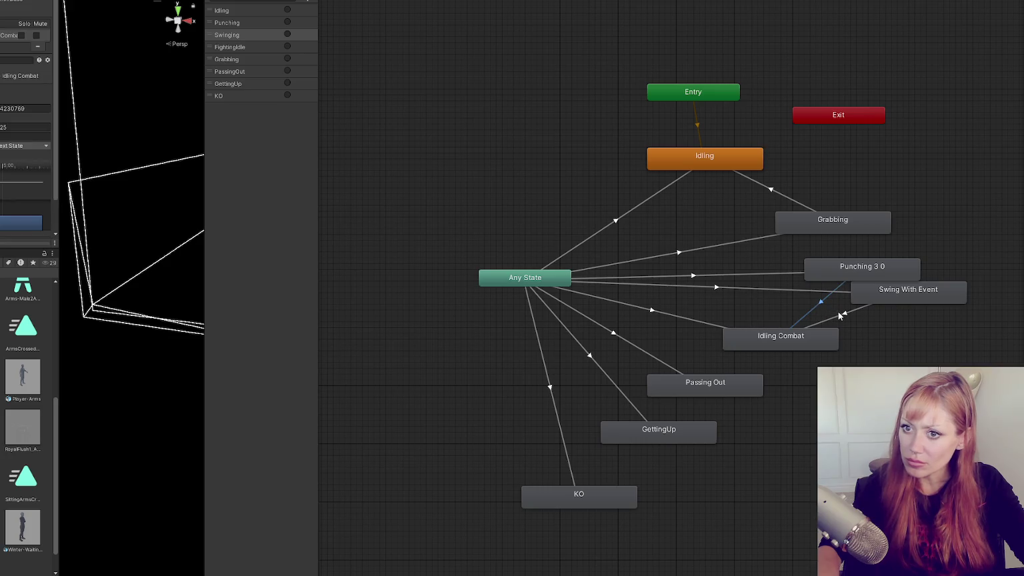
click(25, 145)
click(20, 177)
- Compare the Punching 3 0, Swing With Event and Idling Combat transitions
click(820, 304)
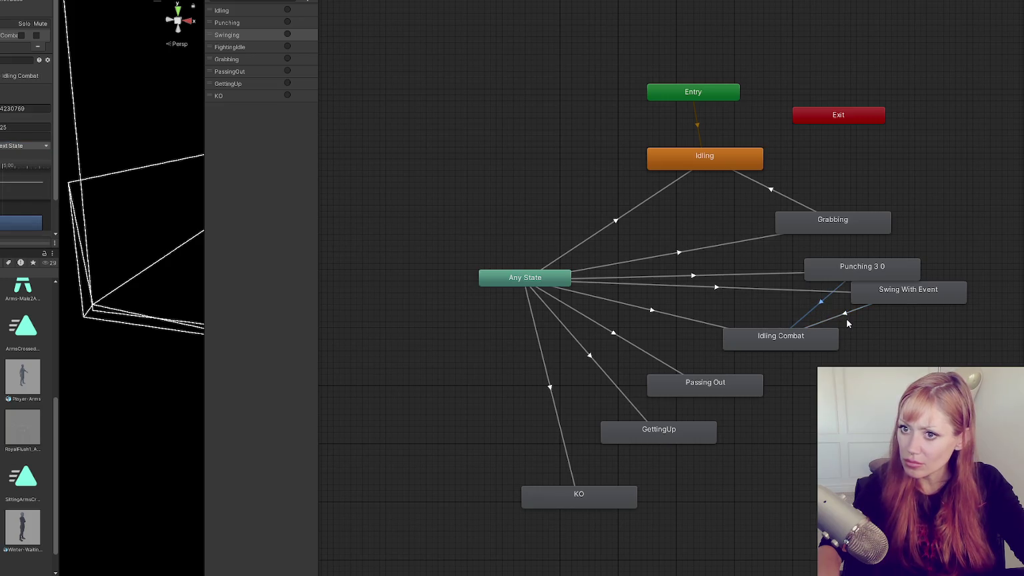
click(843, 312)
click(821, 307)
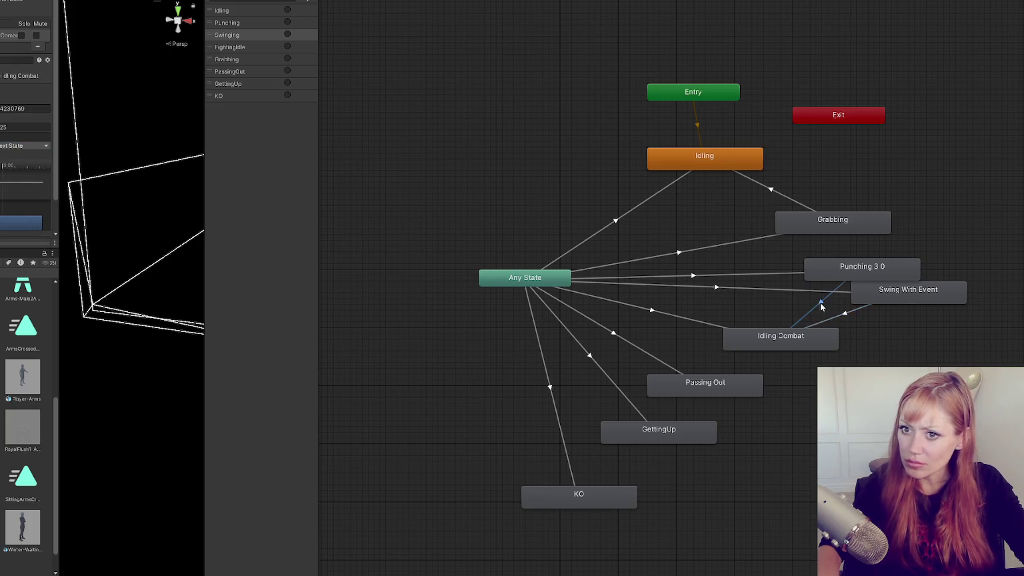
click(837, 318)
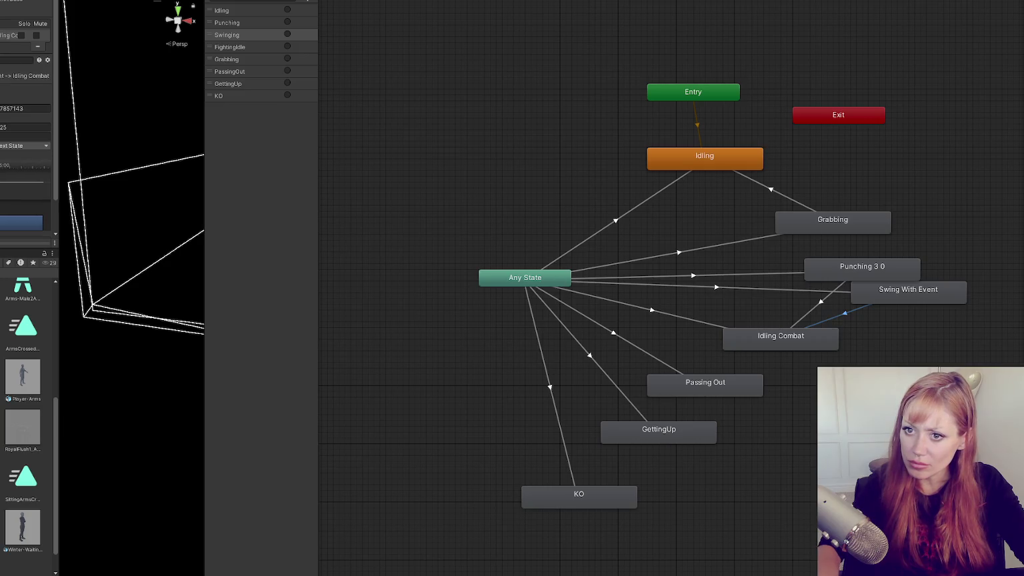
click(569, 187)
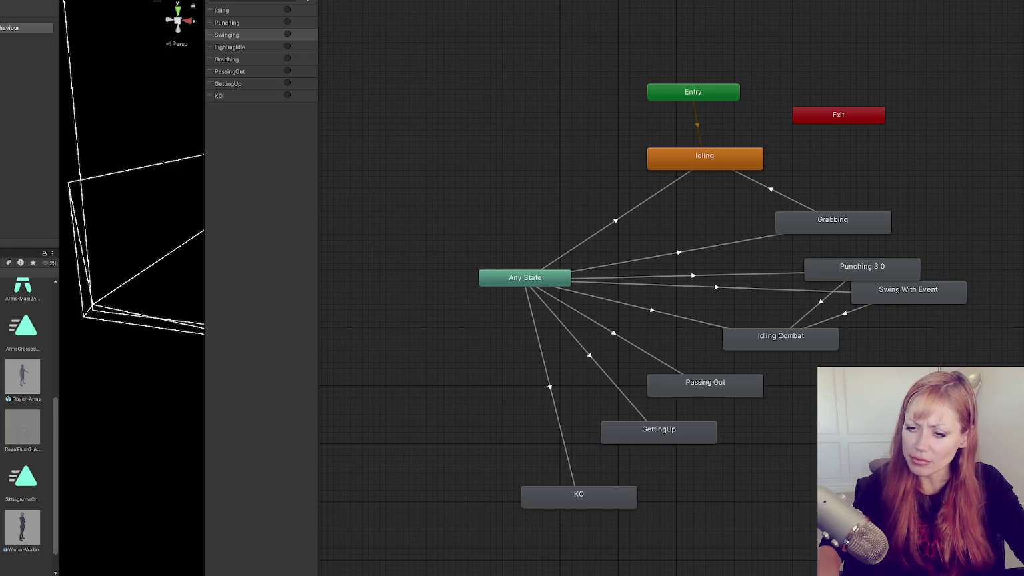
key(alt+Tab)
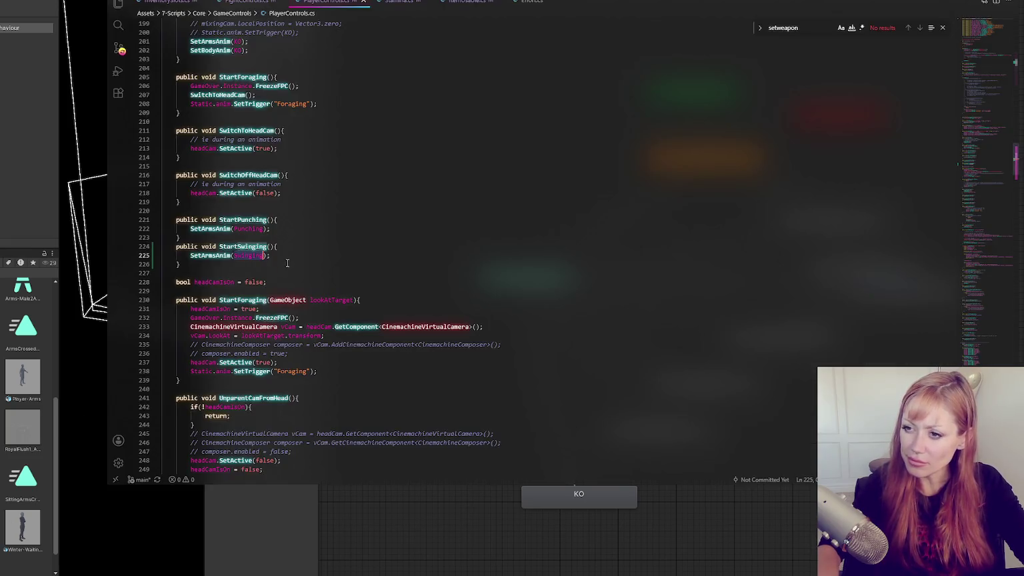
- Search PlayerControls.cs for 'Swinging' and step to the line 70 hash declaration beside Punching
key(ctrl+f)
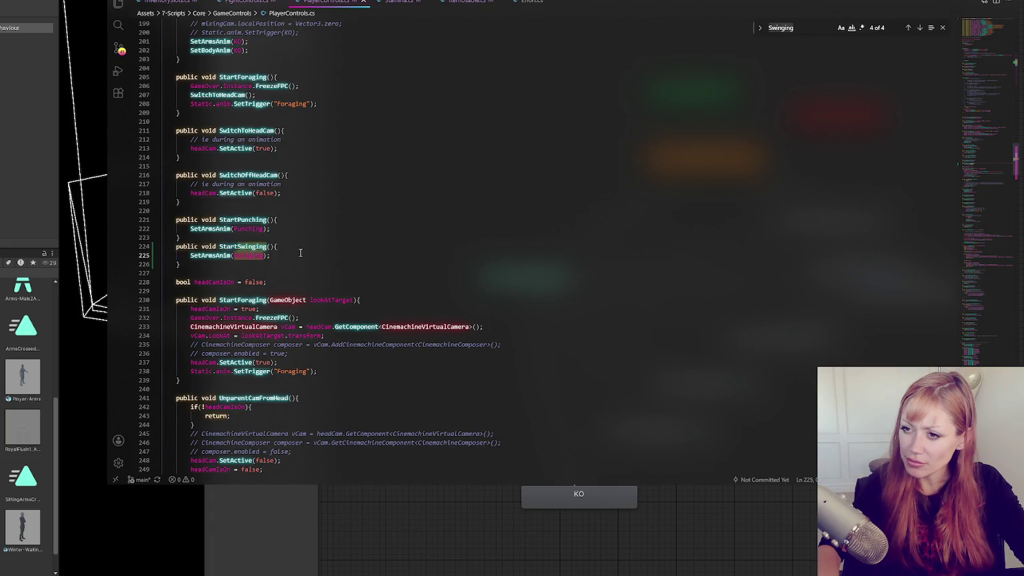
click(908, 28)
click(909, 29)
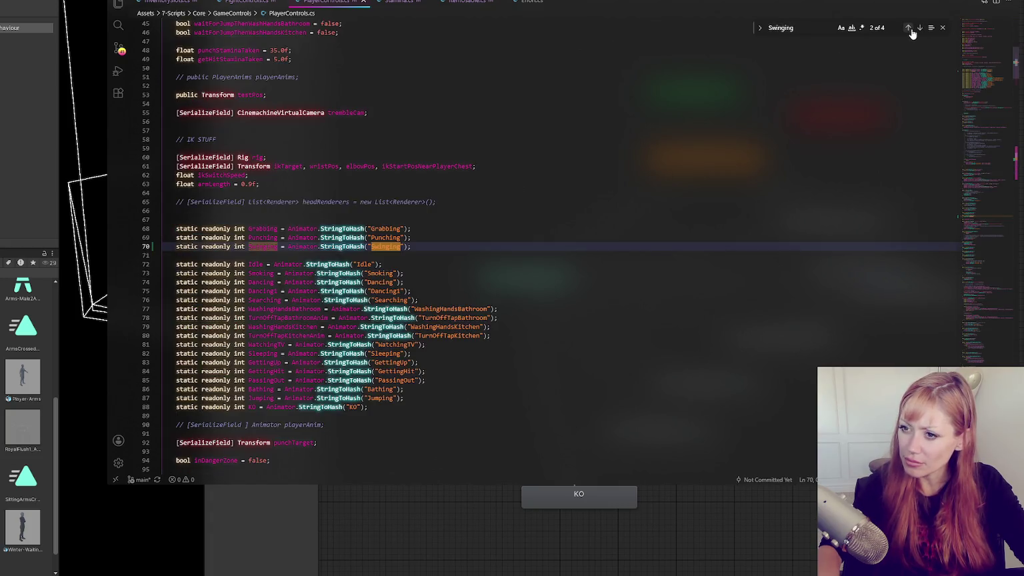
click(413, 281)
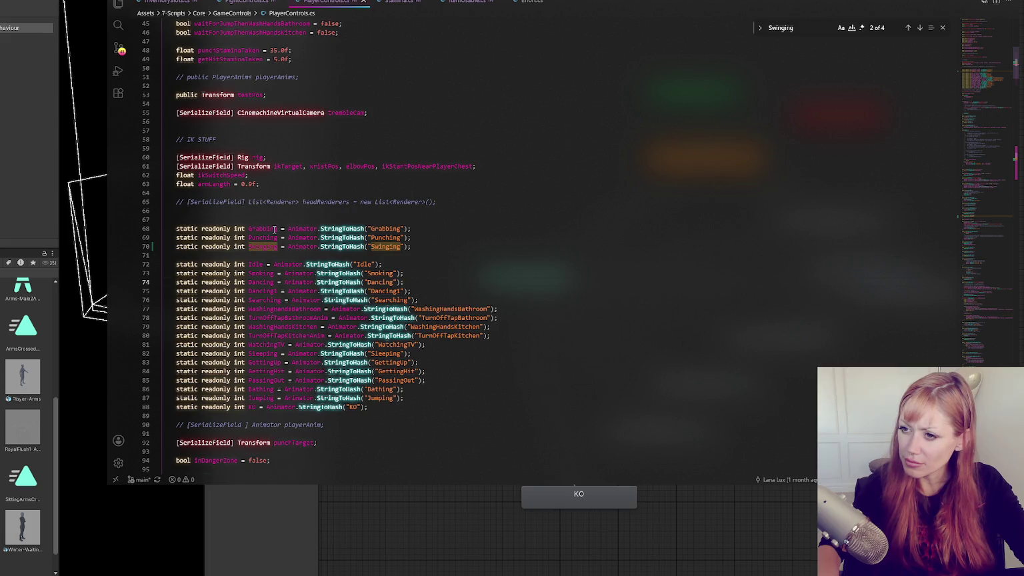
click(410, 236)
key(alt+Tab)
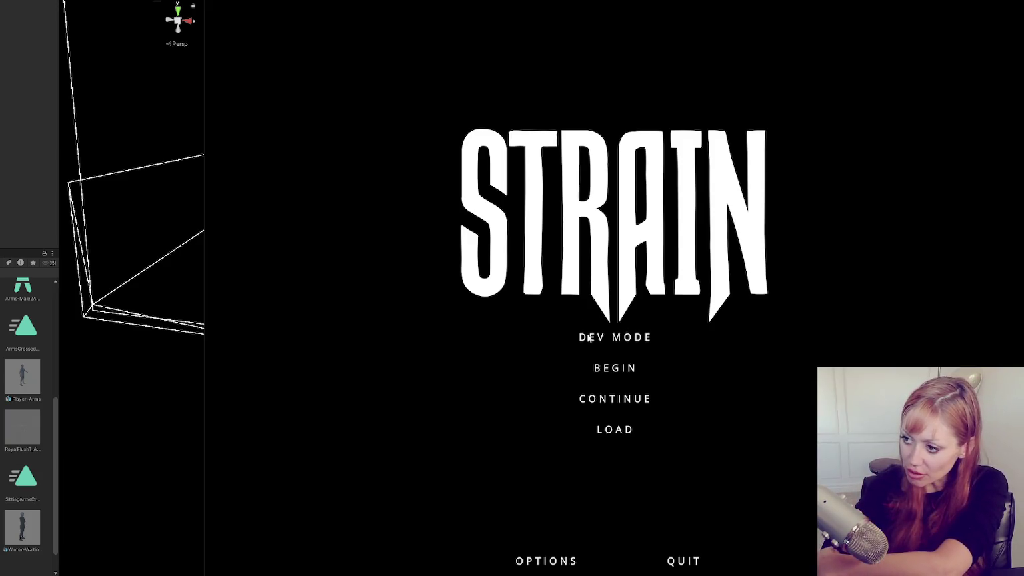
- Start the game in DEV MODE and spawn a stone axe with the 'stone ax' console command
click(587, 337)
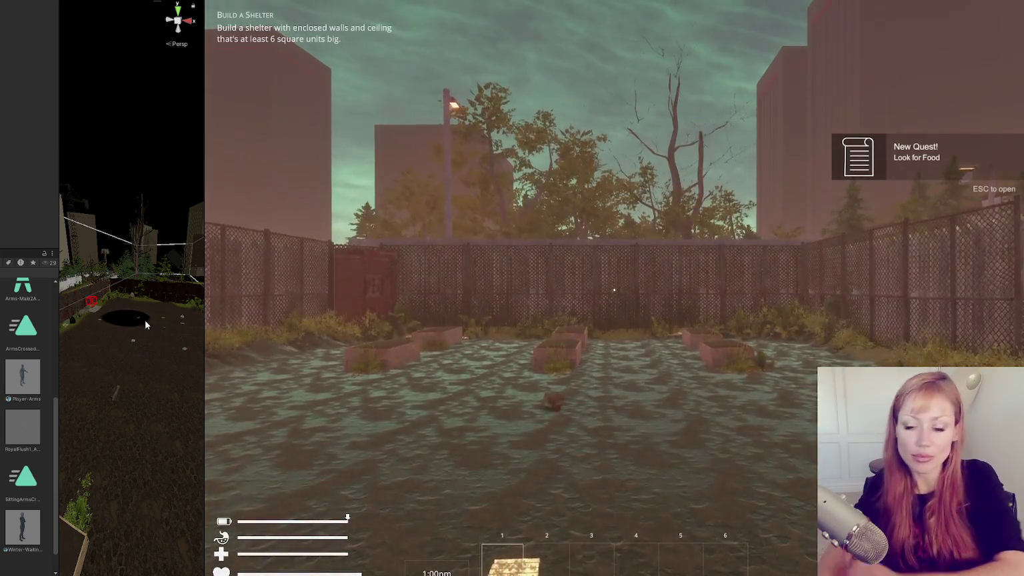
click(577, 308)
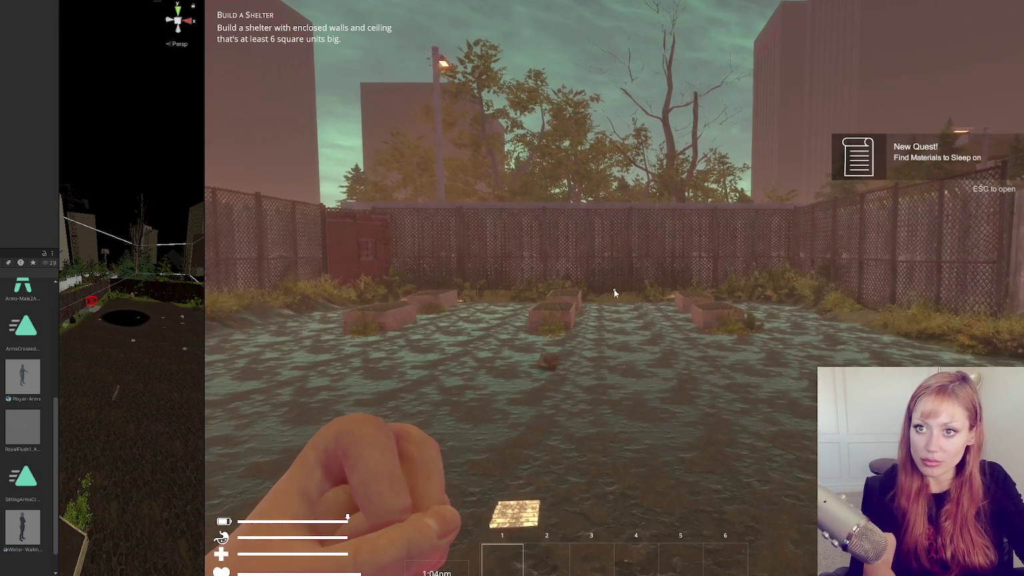
key(Escape)
key(grave)
text(stone ax)
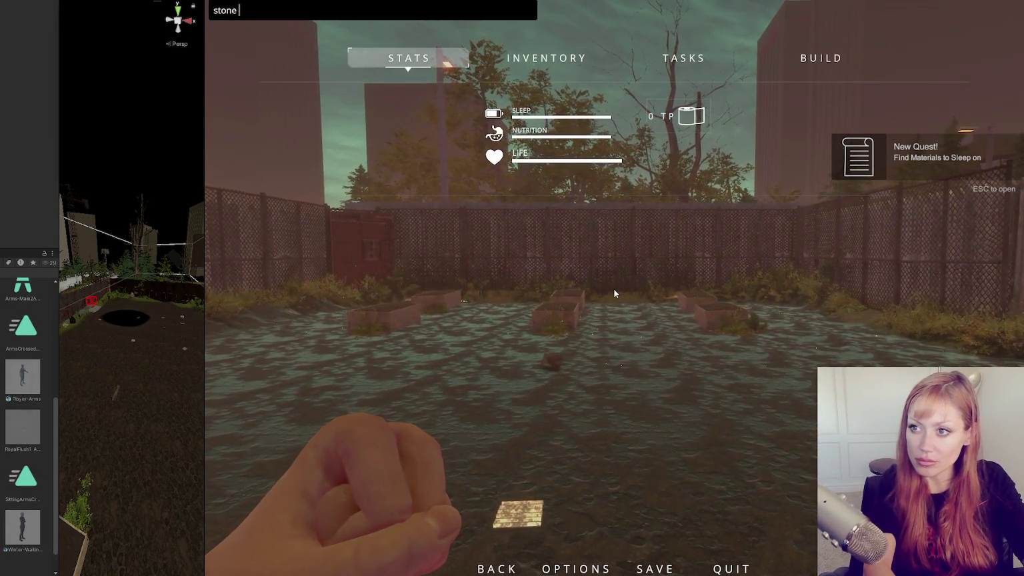
key(Escape)
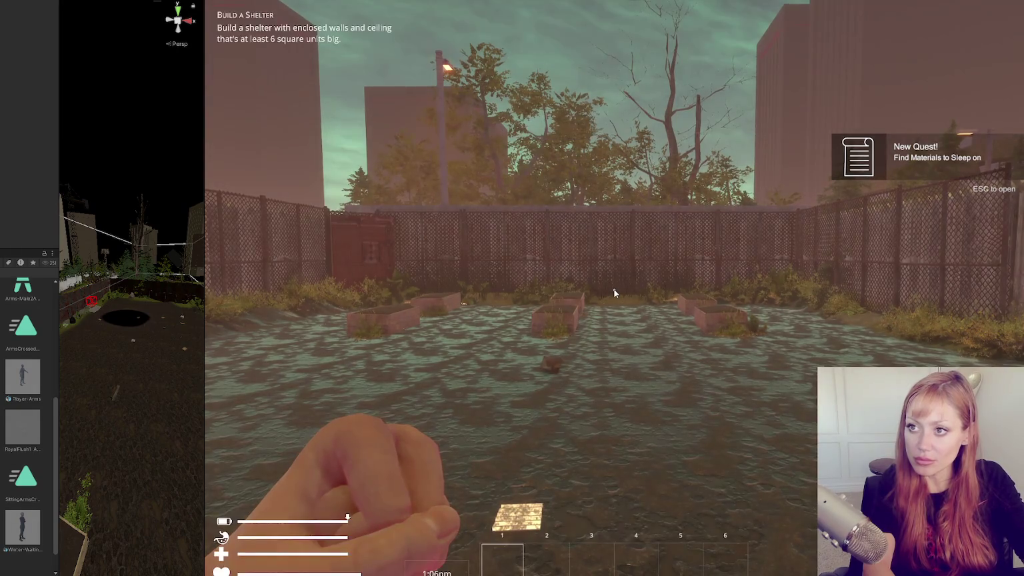
key(Escape)
key(grave)
text(stone ax)
key(Return)
key(Escape)
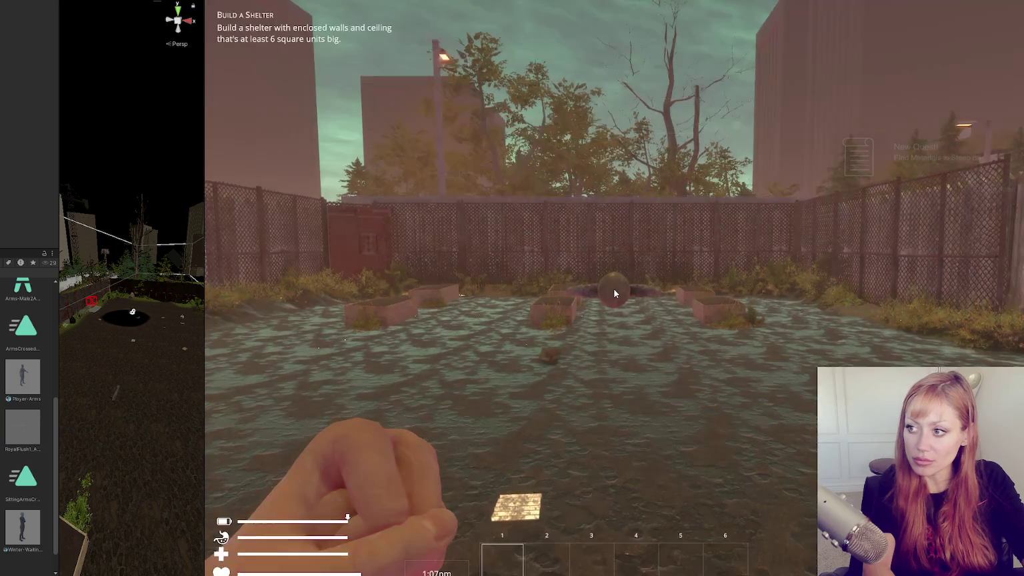
- Pick up the spawned stone axe into the first hotbar slot and check the Console for errors
click(615, 293)
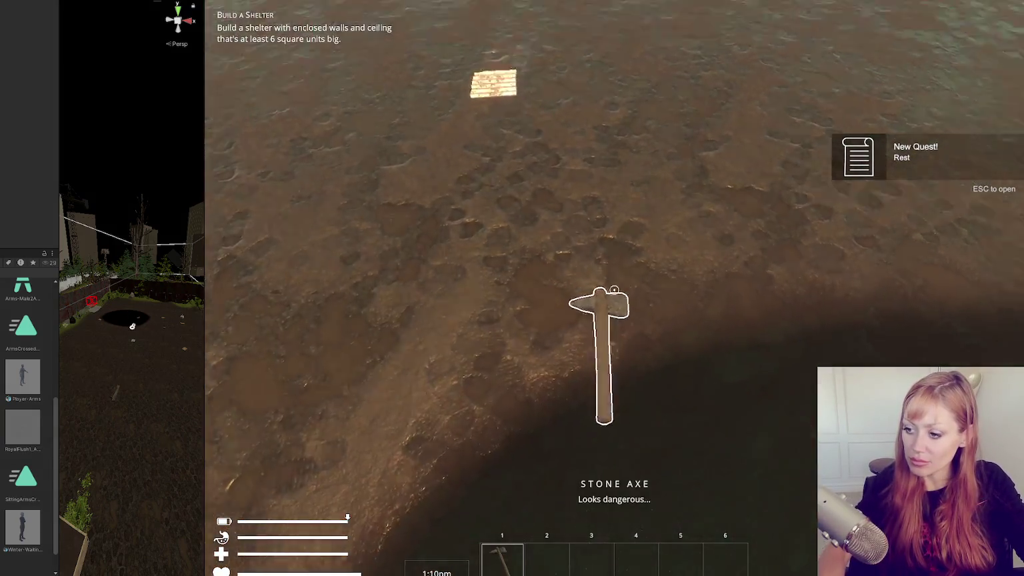
click(614, 291)
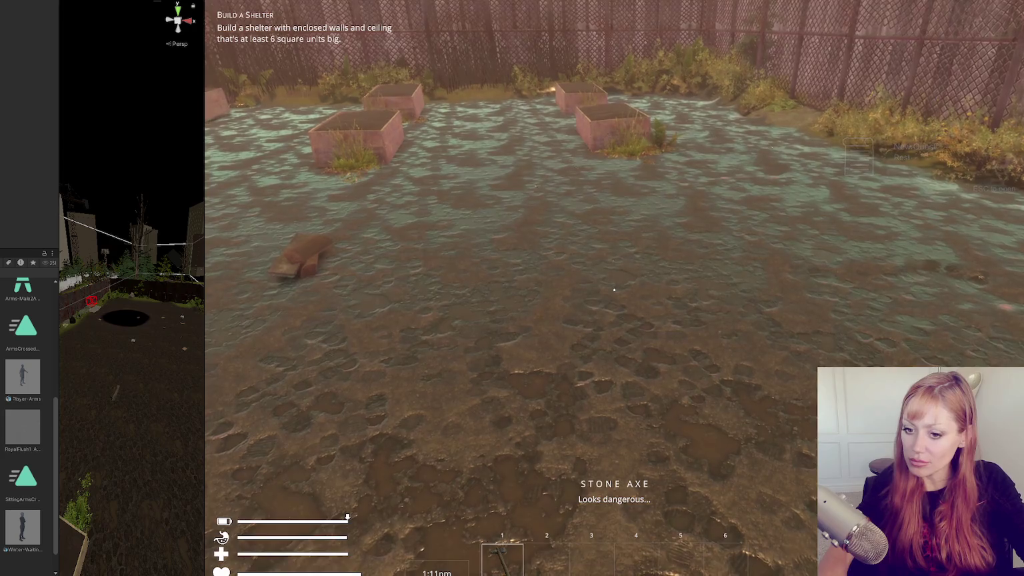
click(613, 291)
key(ctrl+shift+c)
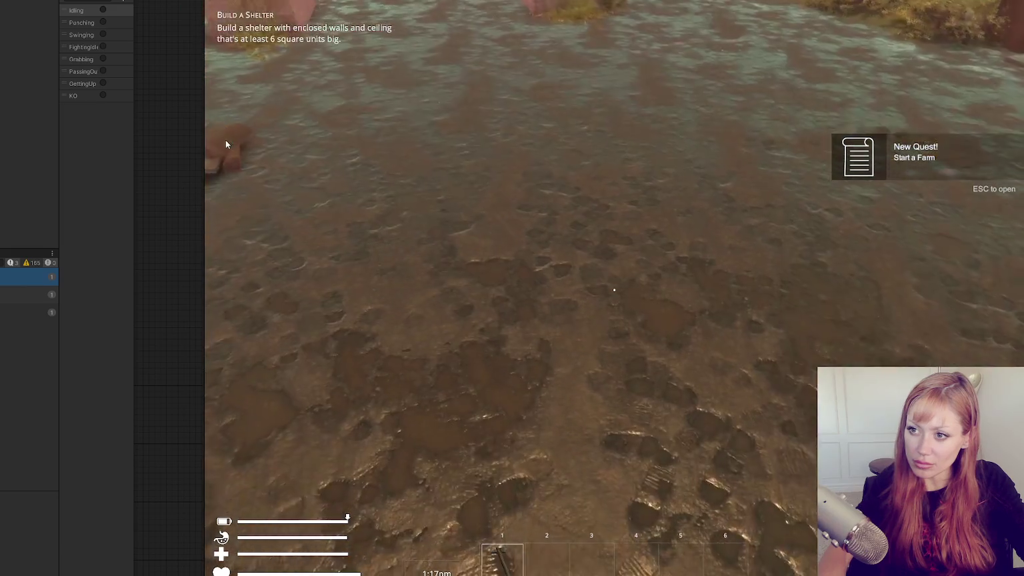
- Dock the animator graph beside the game view and walk the player forward
mouse_move(207, 510)
mouse_down()
mouse_move(252, 333)
mouse_move(449, 139)
mouse_up()
scroll(185, 135, down, 5)
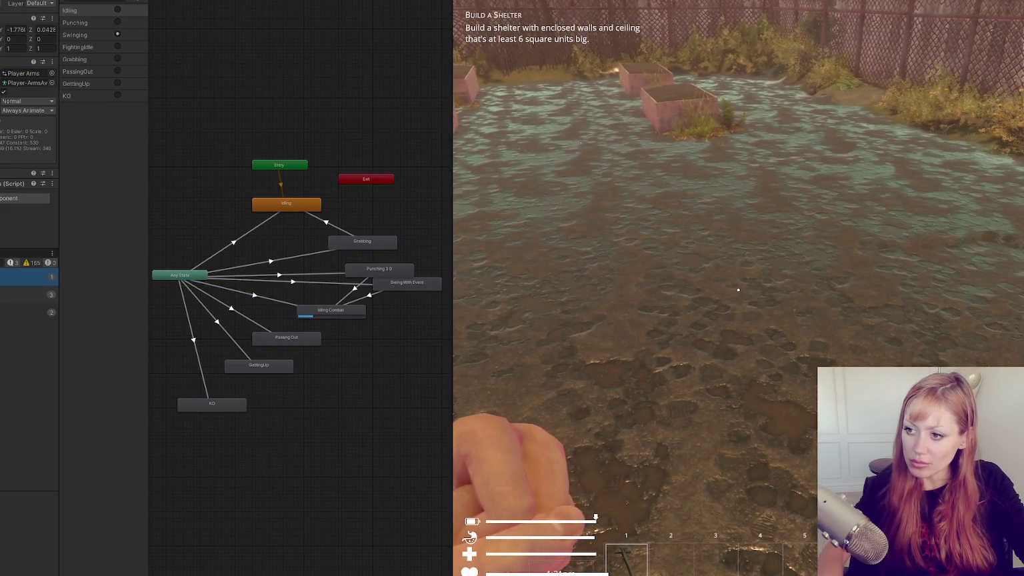
key(w)
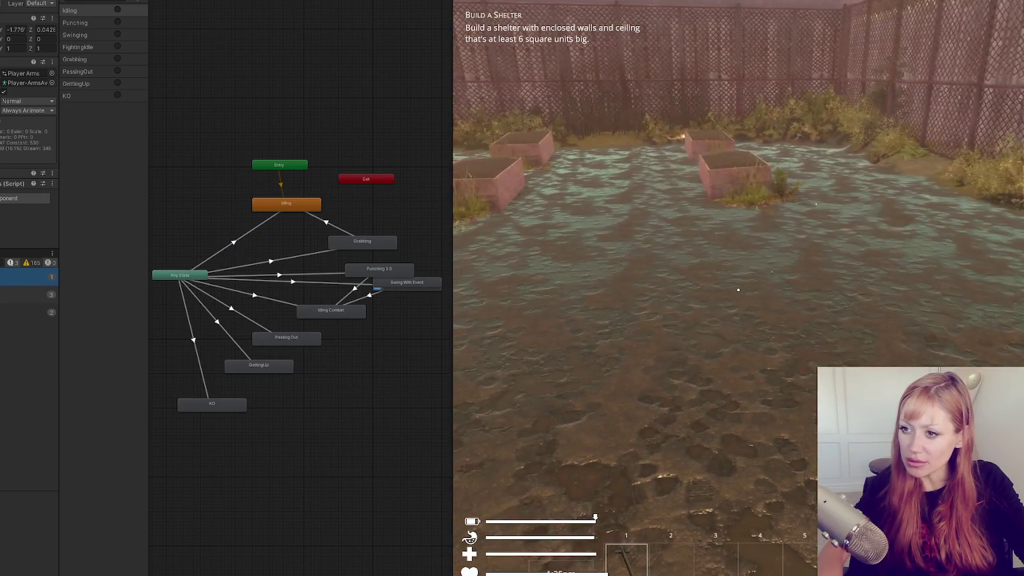
- Attack five times to trigger the Swing With Event animation, then pause and exit Play mode
click(737, 289)
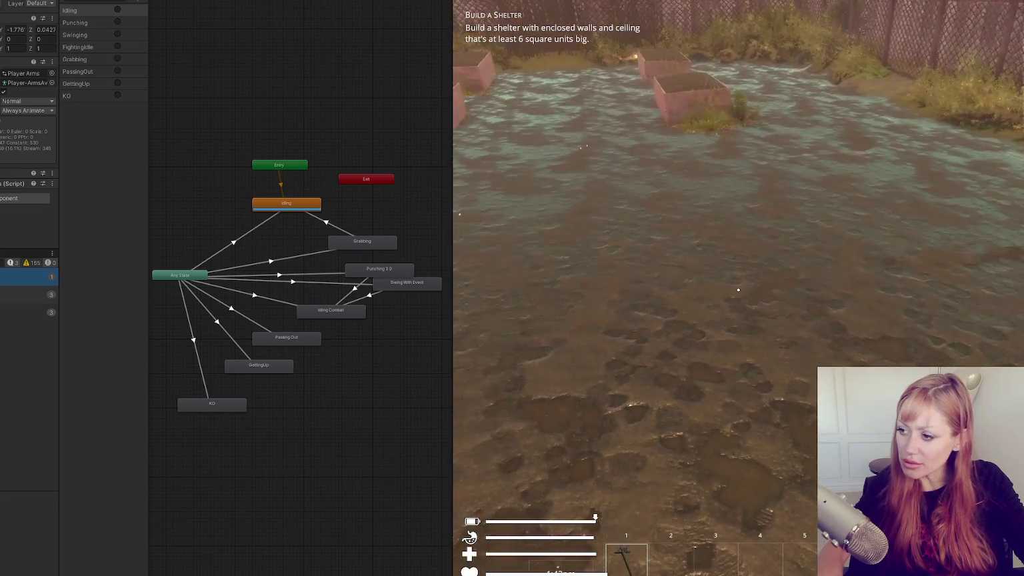
click(737, 289)
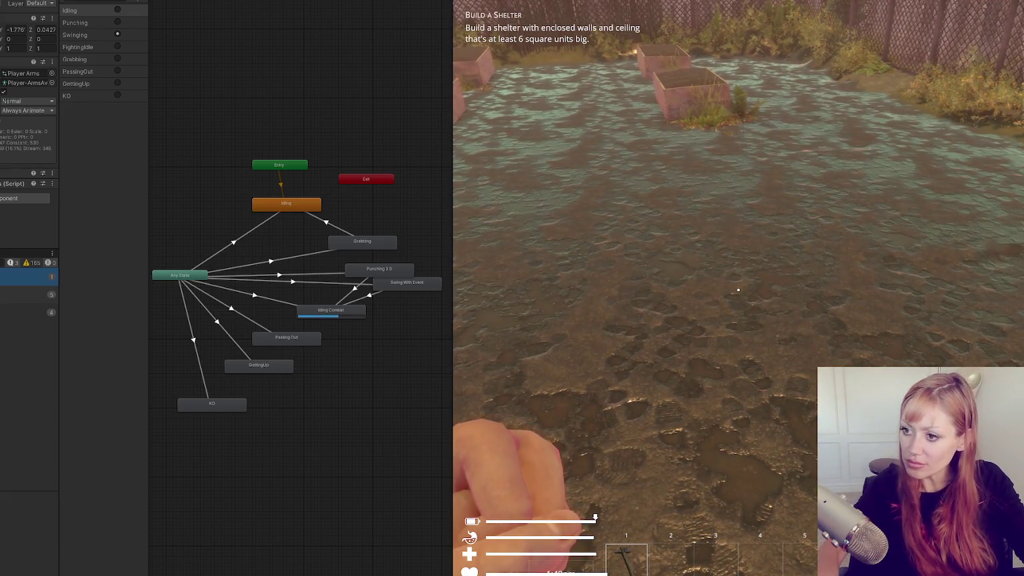
click(738, 289)
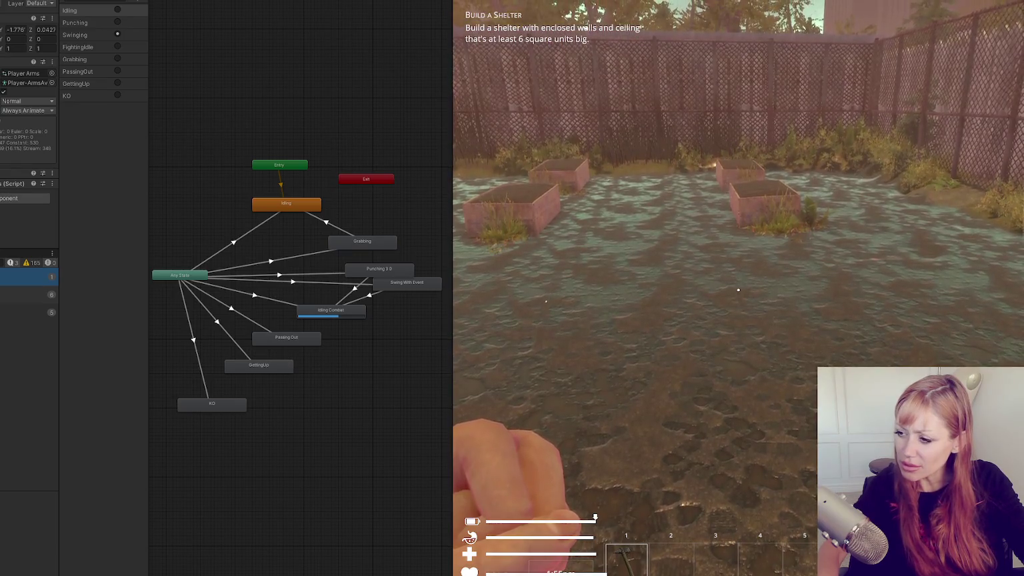
click(738, 289)
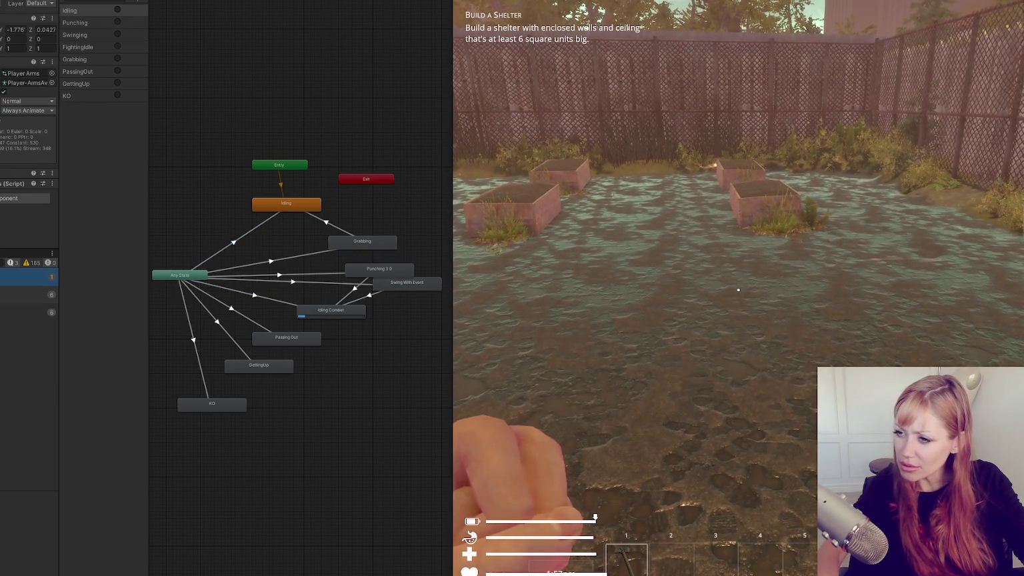
click(738, 290)
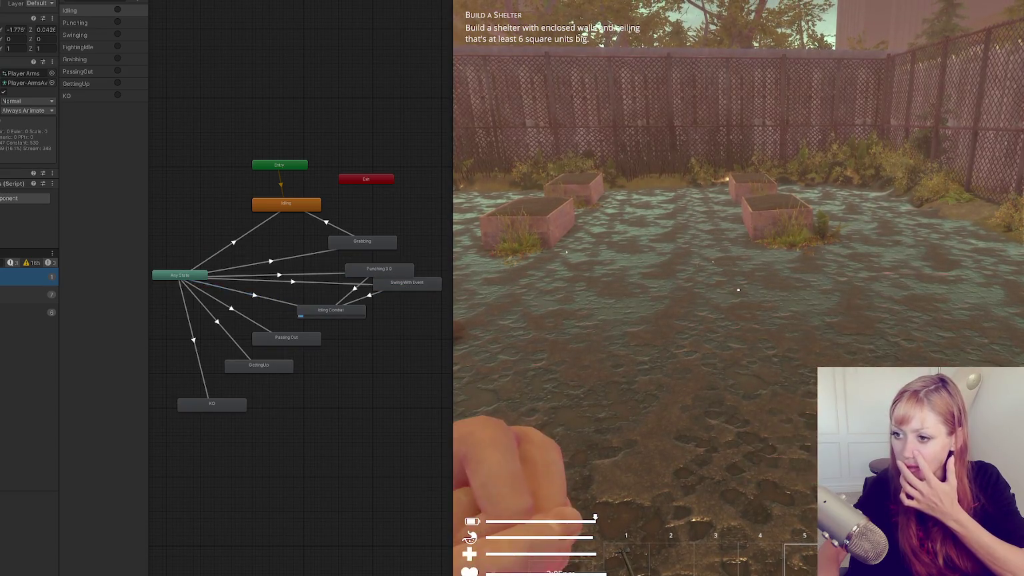
key(Escape)
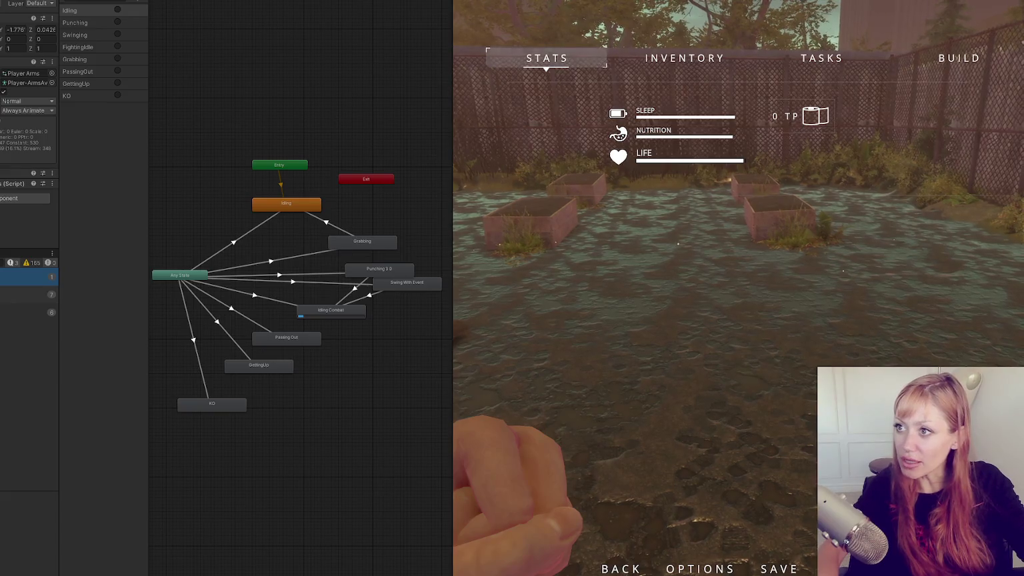
key(ctrl+p)
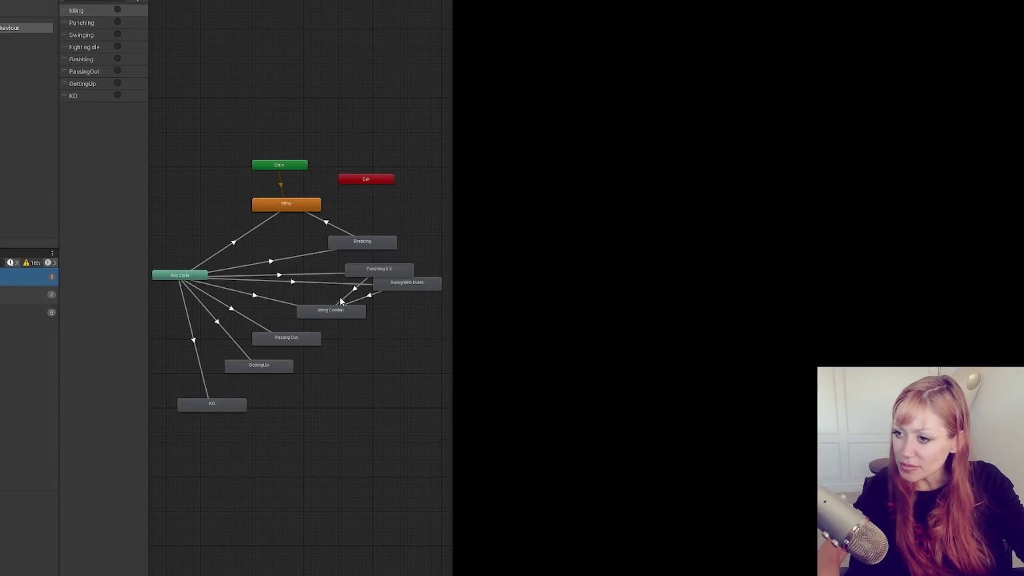
- Zoom the Animator and inspect the Swing With Event → Idling Combat and Idling Combat → Punching 3 0 transitions
scroll(340, 302, up, 5)
drag(451, 291, 732, 329)
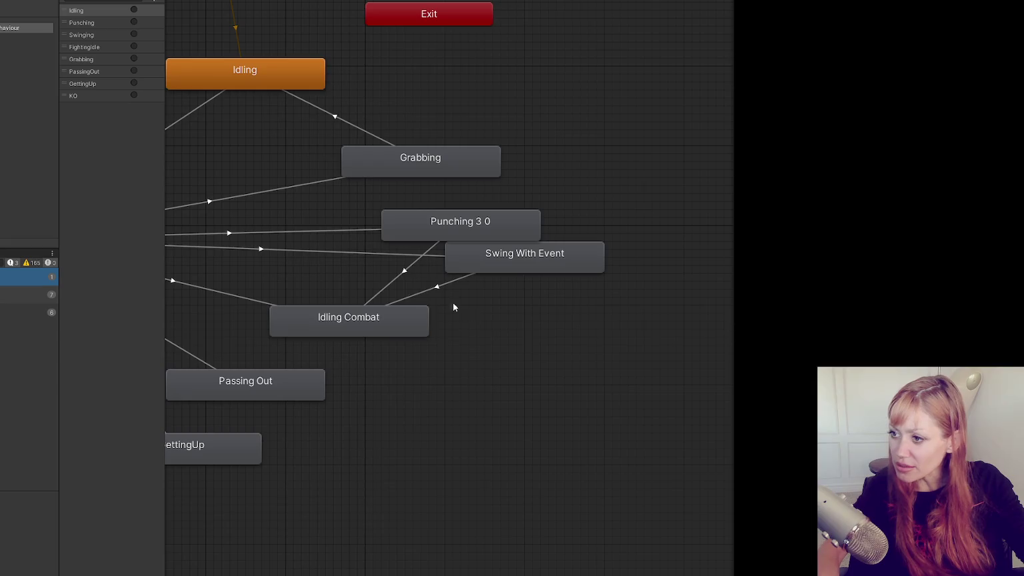
click(439, 286)
click(403, 268)
scroll(30, 147, down, 2)
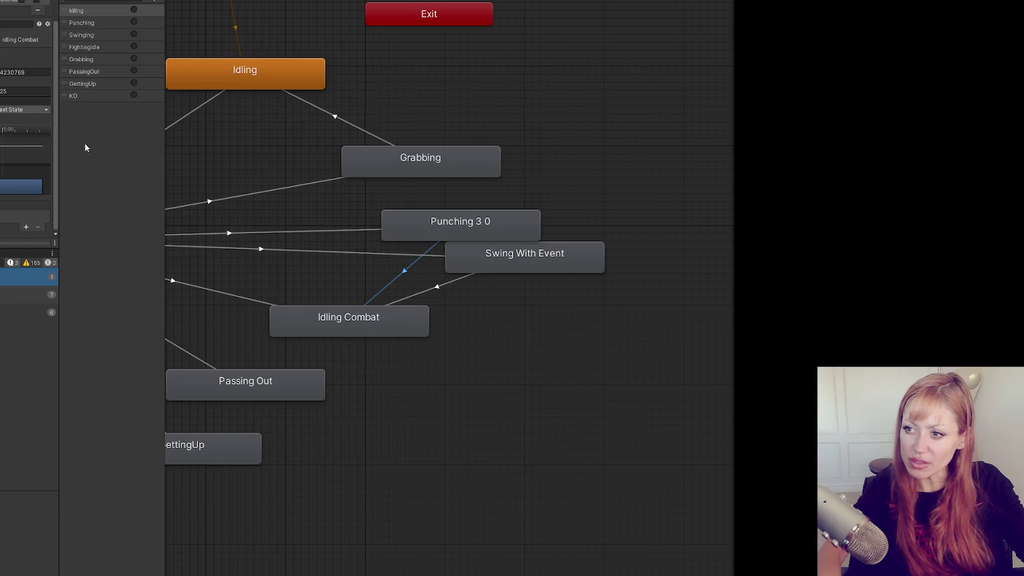
click(432, 288)
click(403, 271)
click(430, 290)
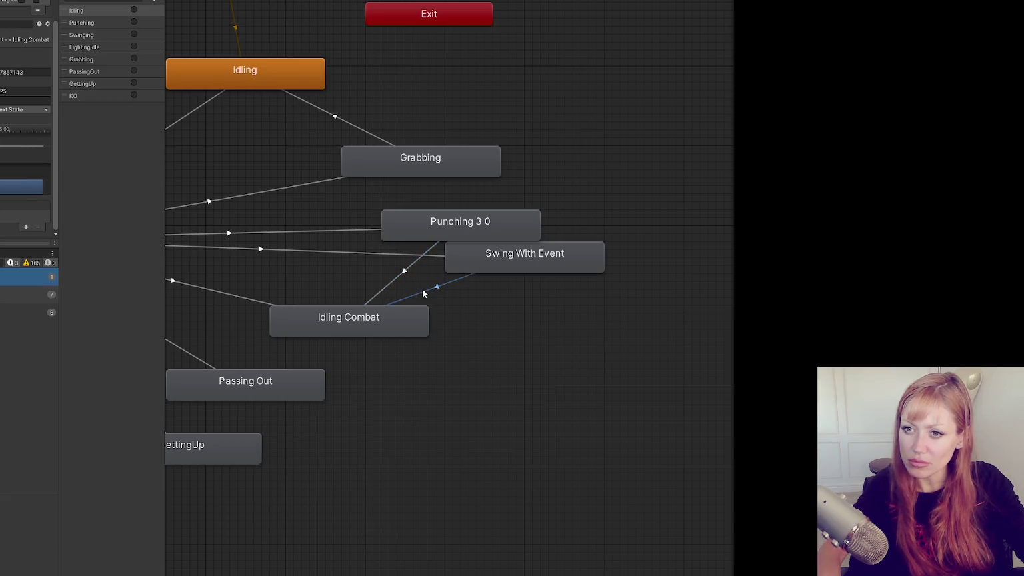
- Inspect Any State's transitions to Idling Combat, Punching 3 0 and Swing With Event
mouse_move(334, 271)
mouse_down()
mouse_move(477, 294)
mouse_move(425, 321)
mouse_up()
click(313, 337)
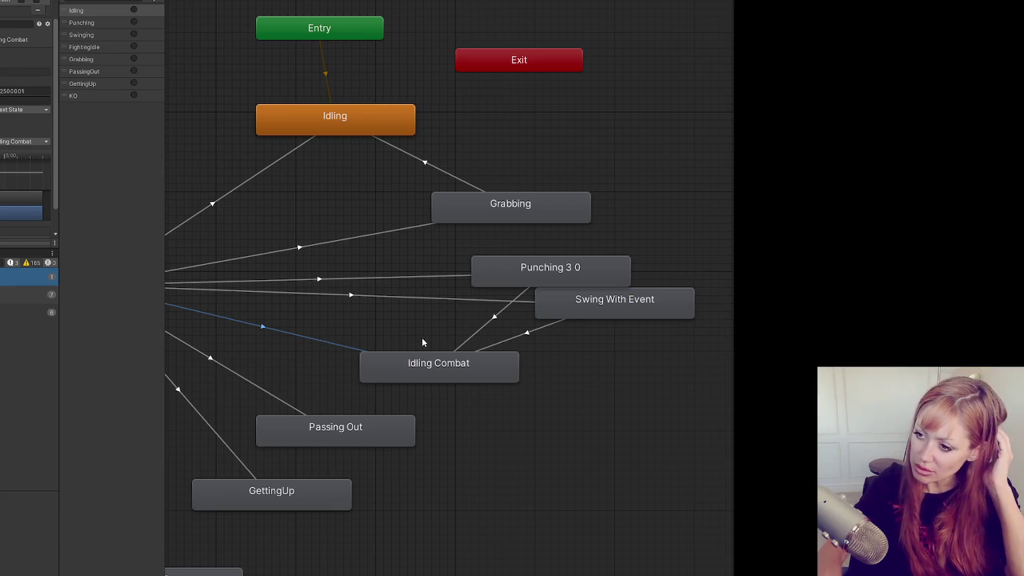
click(449, 275)
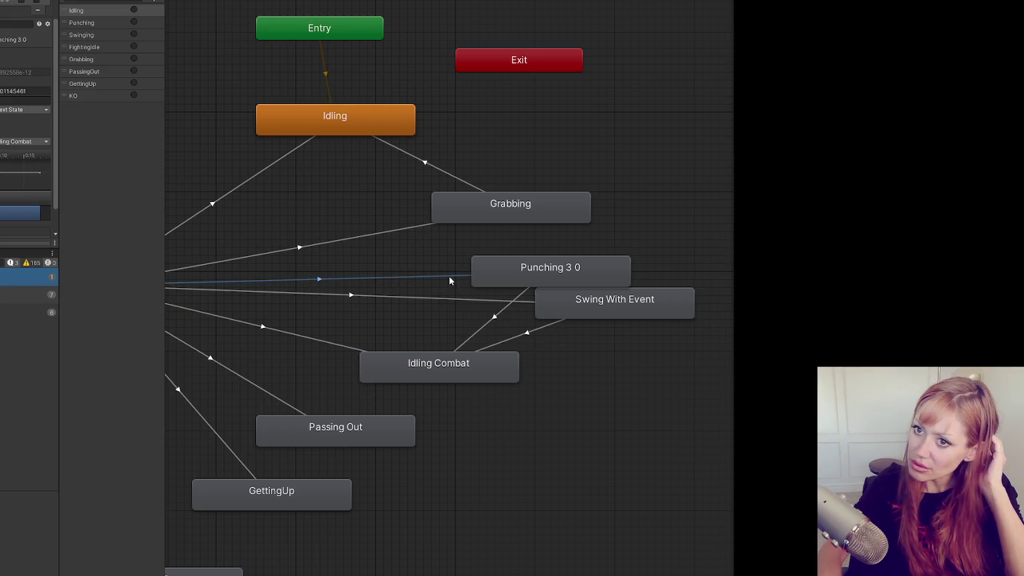
click(448, 300)
click(445, 275)
click(446, 299)
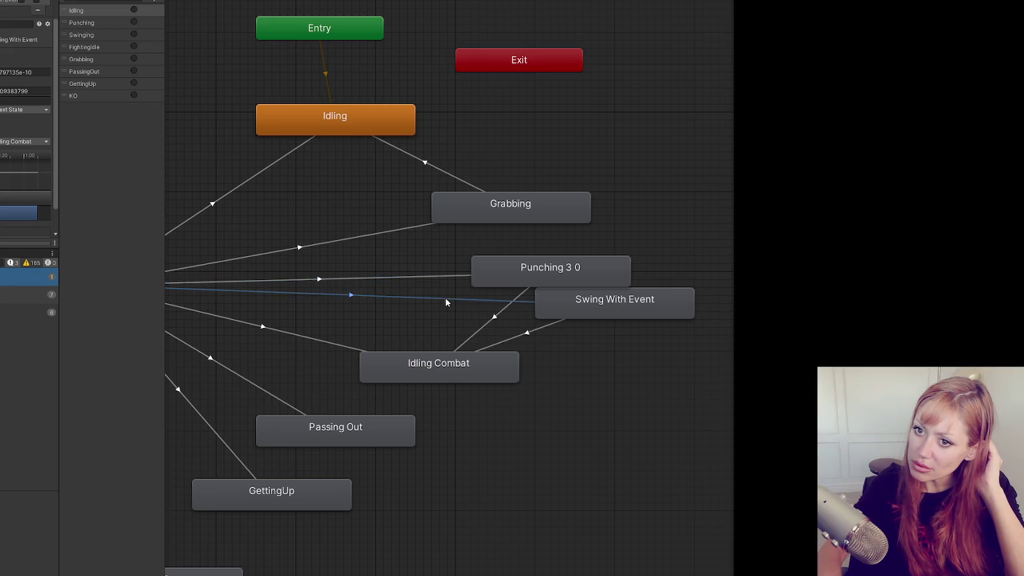
click(438, 275)
click(385, 297)
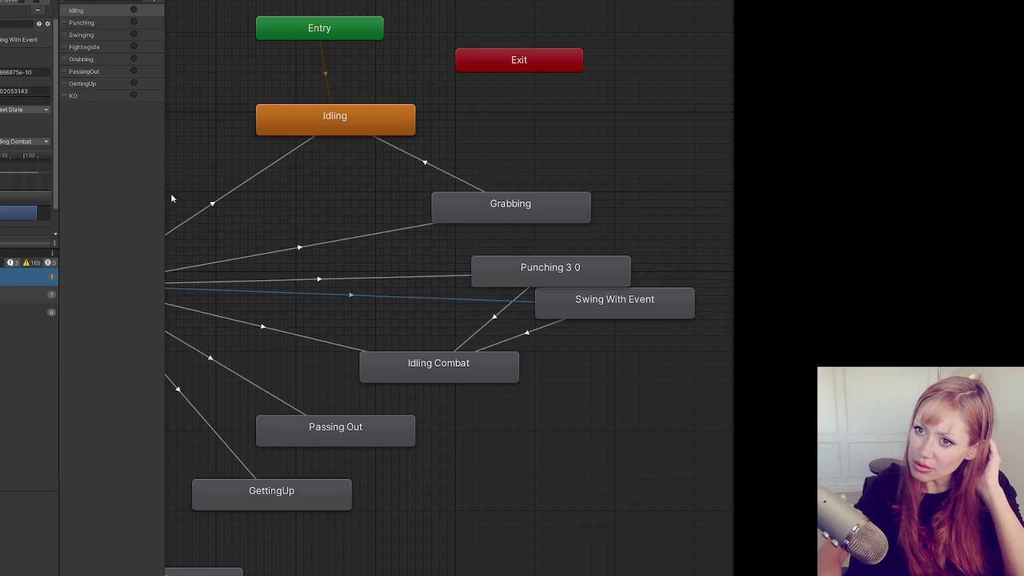
click(350, 277)
drag(290, 254, 403, 235)
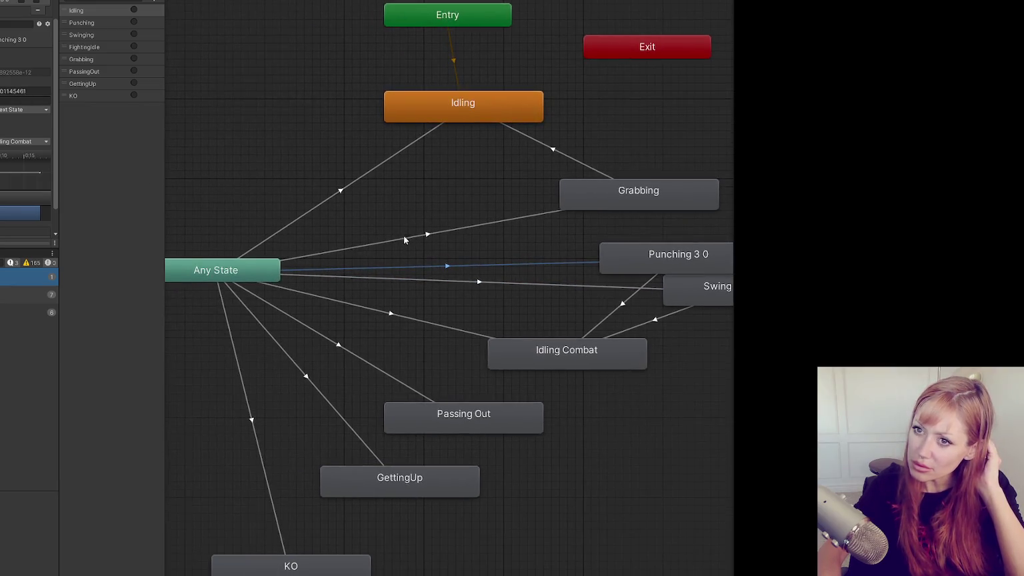
click(252, 269)
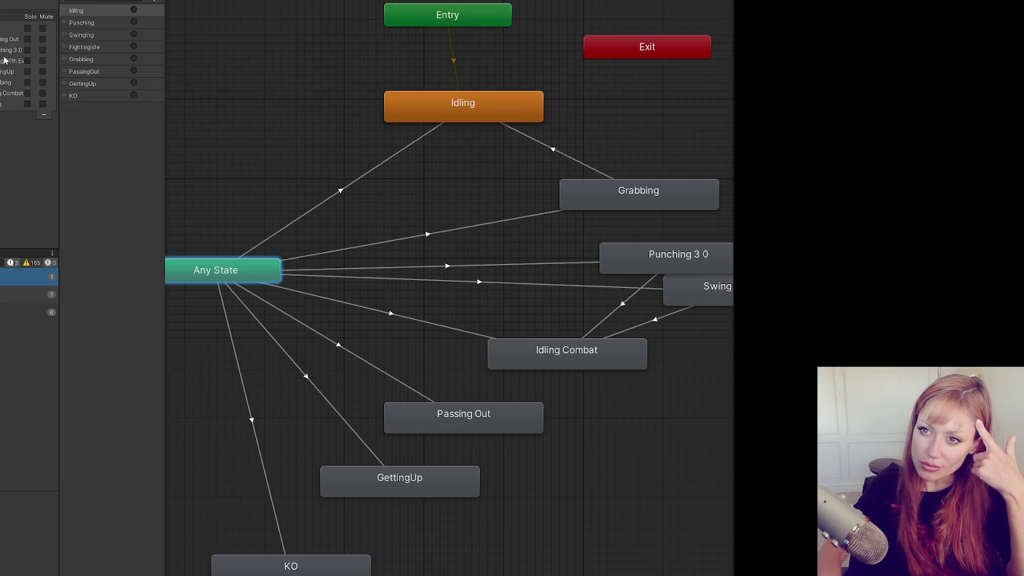
- Recheck Idling Combat and its combat transitions, then narrow the animator graph panel
mouse_move(394, 207)
mouse_down()
mouse_move(300, 194)
mouse_move(345, 210)
mouse_up()
click(472, 354)
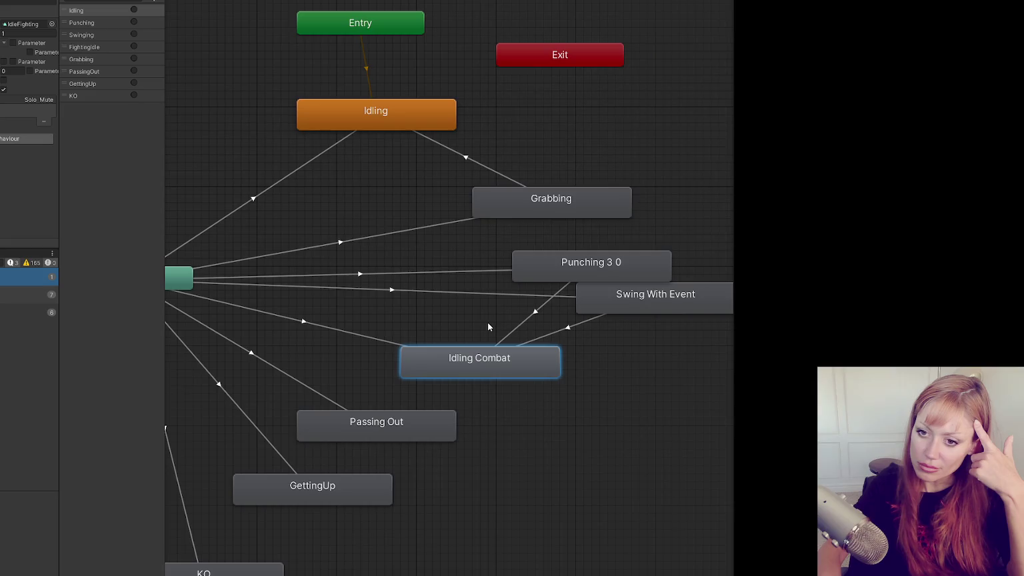
click(569, 329)
click(533, 313)
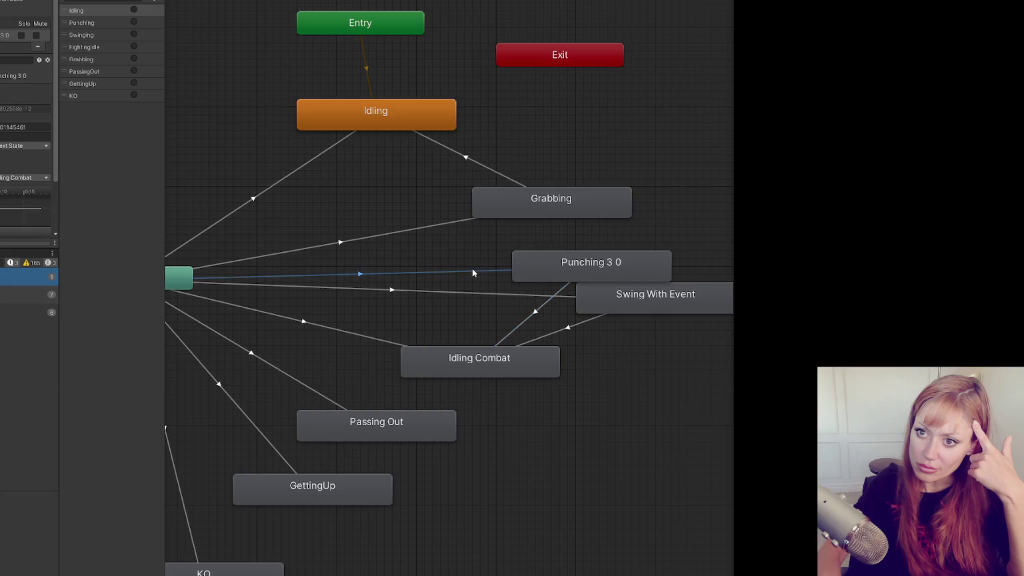
click(472, 293)
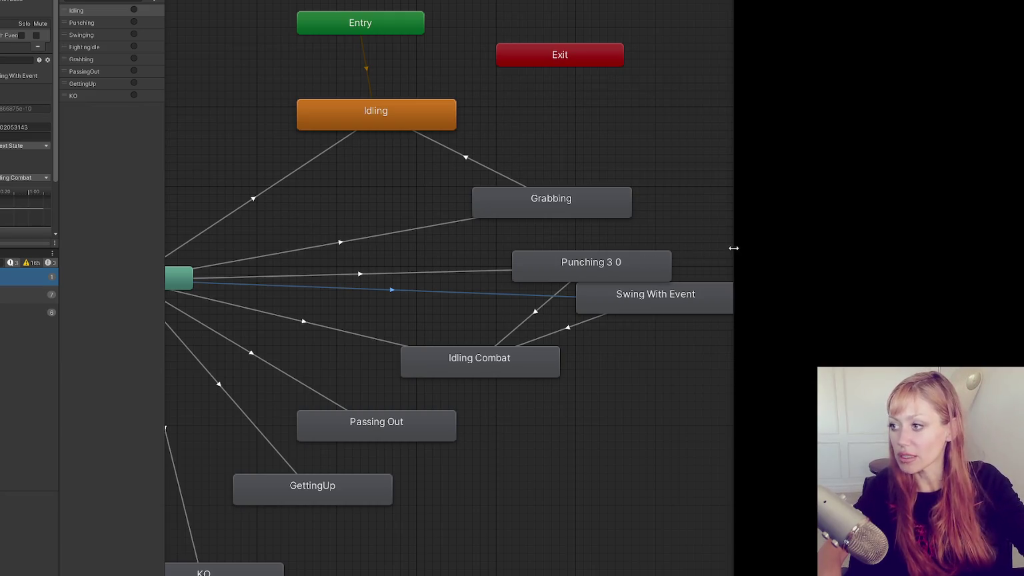
mouse_move(733, 248)
mouse_down()
mouse_move(336, 222)
mouse_move(310, 84)
mouse_up()
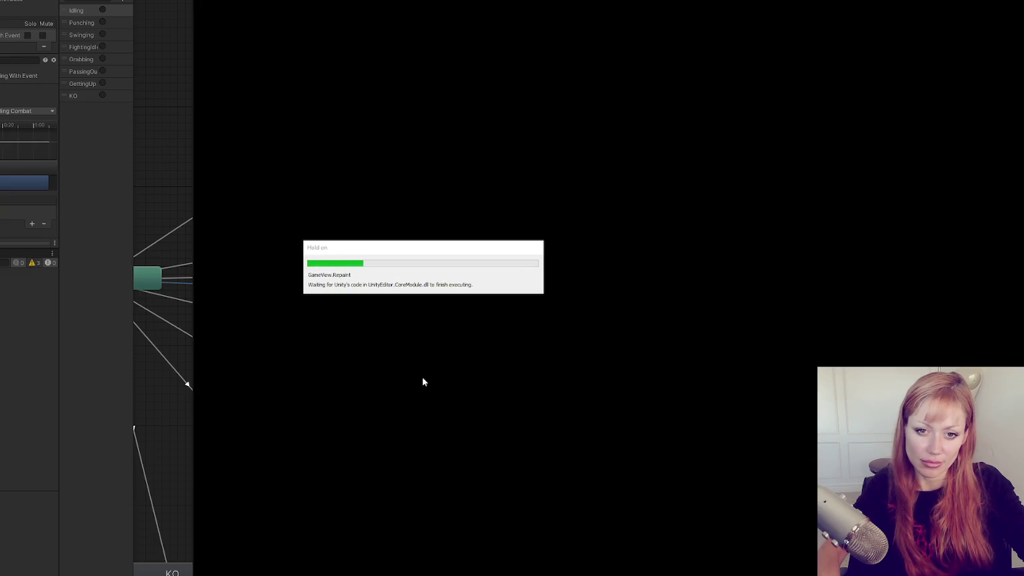
- Start DEV MODE, spawn a stone axe with the 'stone axe' console command, and pick it up
click(602, 338)
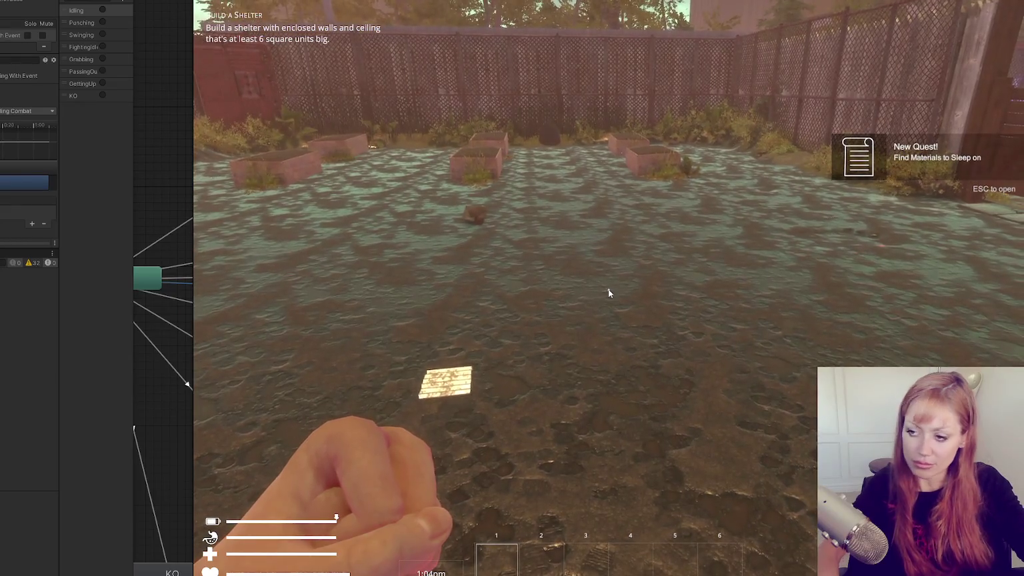
key(Escape)
key(grave)
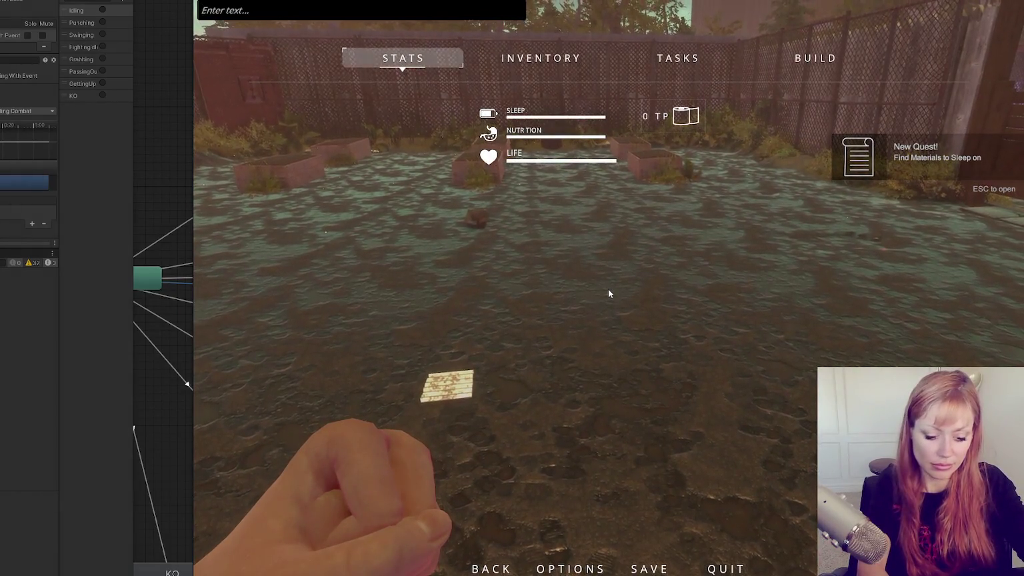
text(stone axe)
key(Return)
key(Escape)
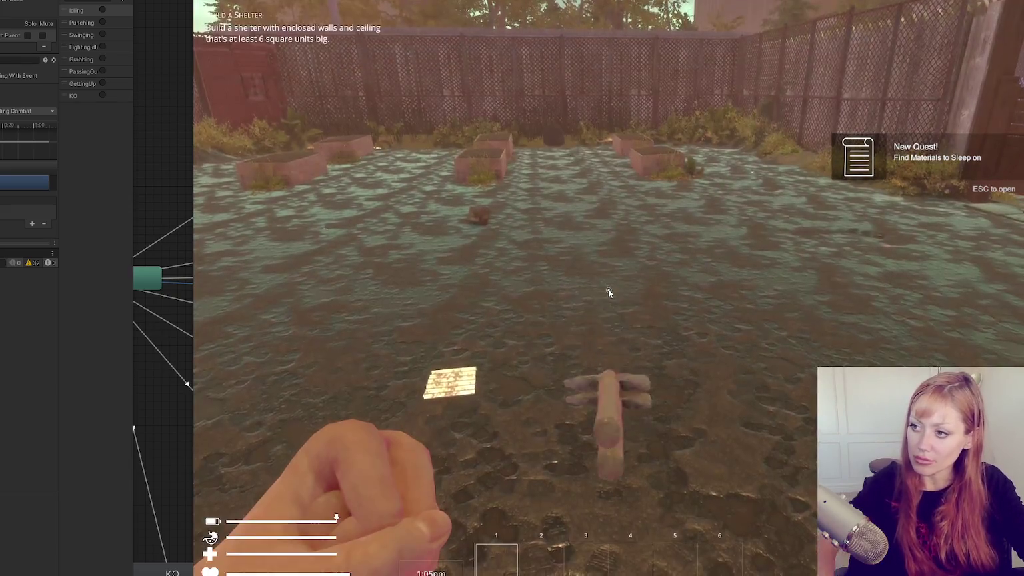
key(e)
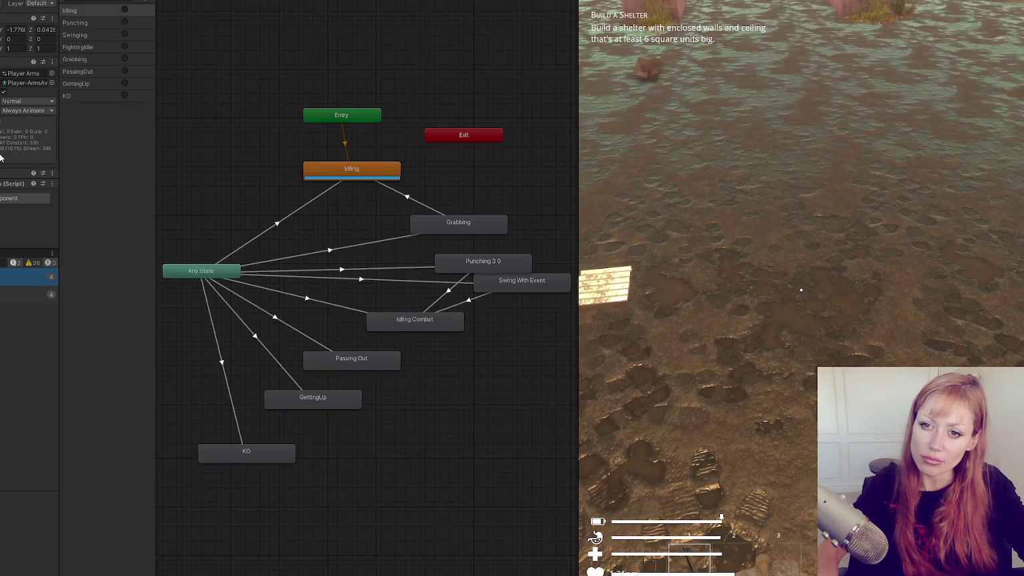
- Swing the stone axe and punch in-game, then frame the player arms in the Scene view
click(648, 232)
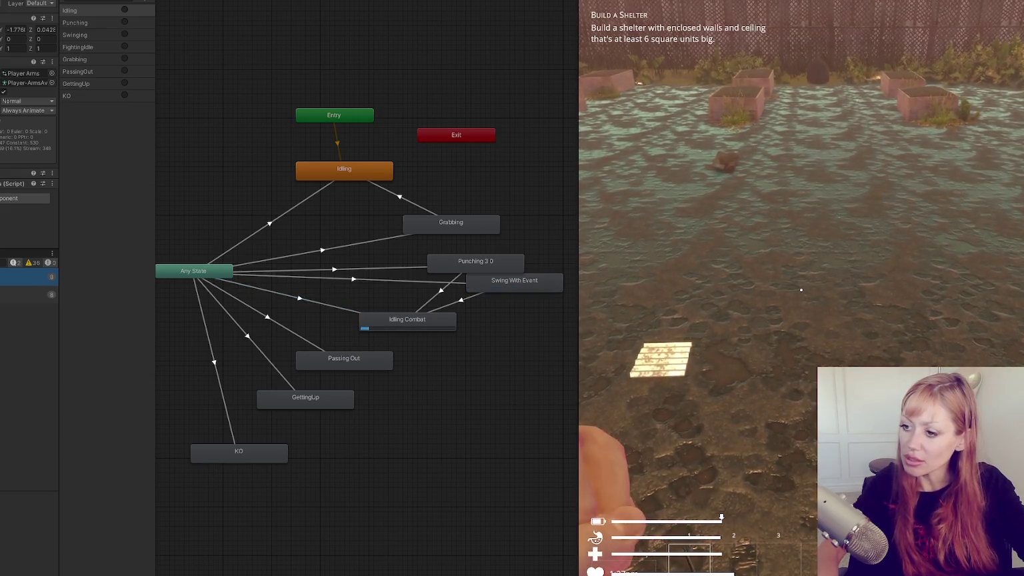
click(801, 290)
click(801, 290)
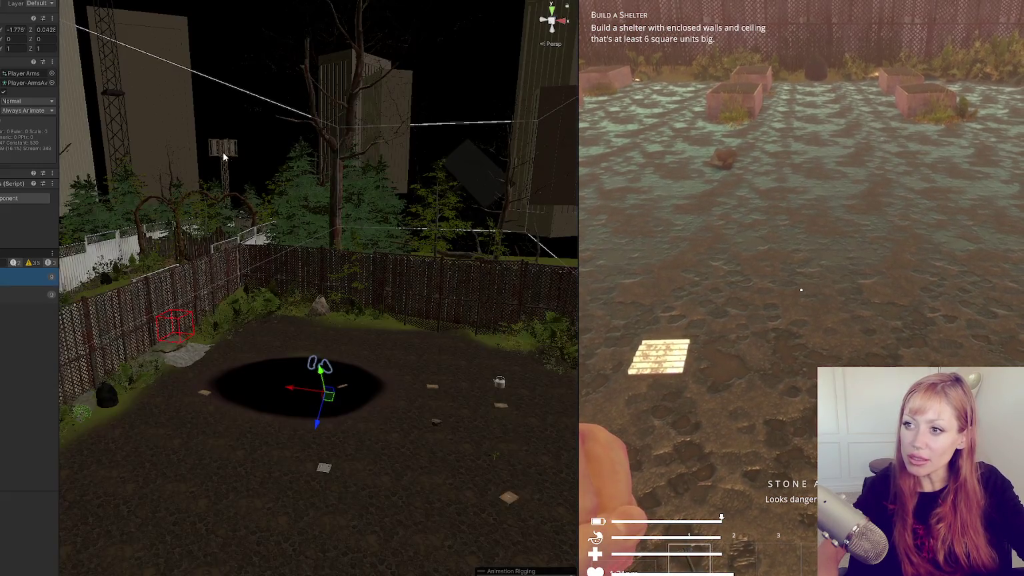
scroll(247, 200, down, 5)
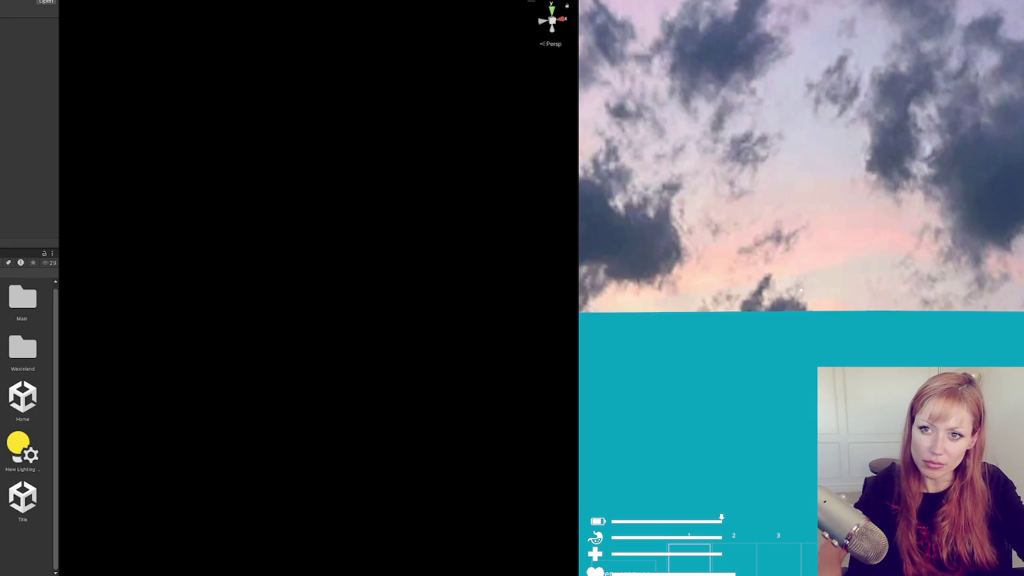
key(f)
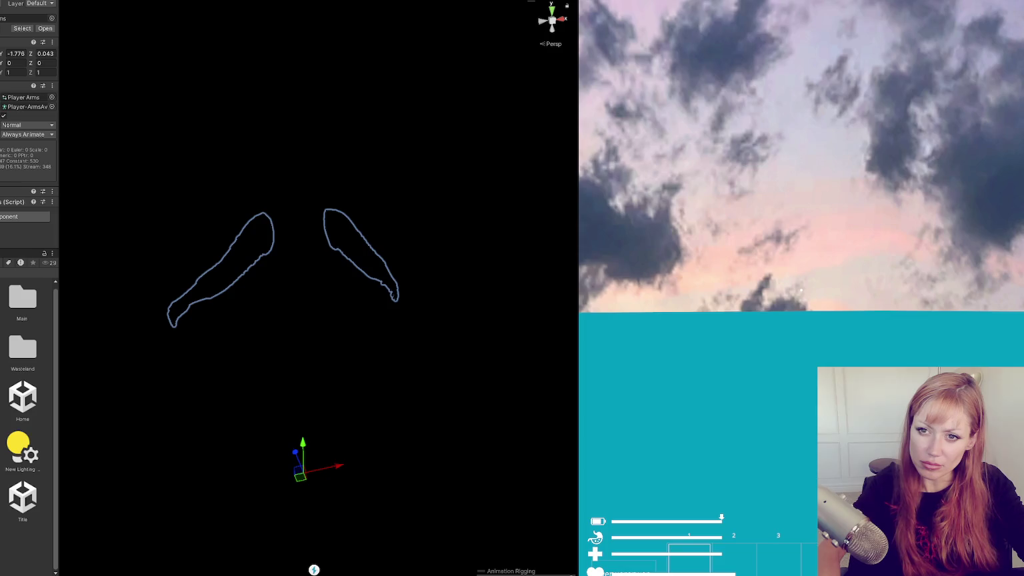
- Widen the Inspector and Project panels and browse the arm's bone hierarchy
drag(59, 151, 202, 158)
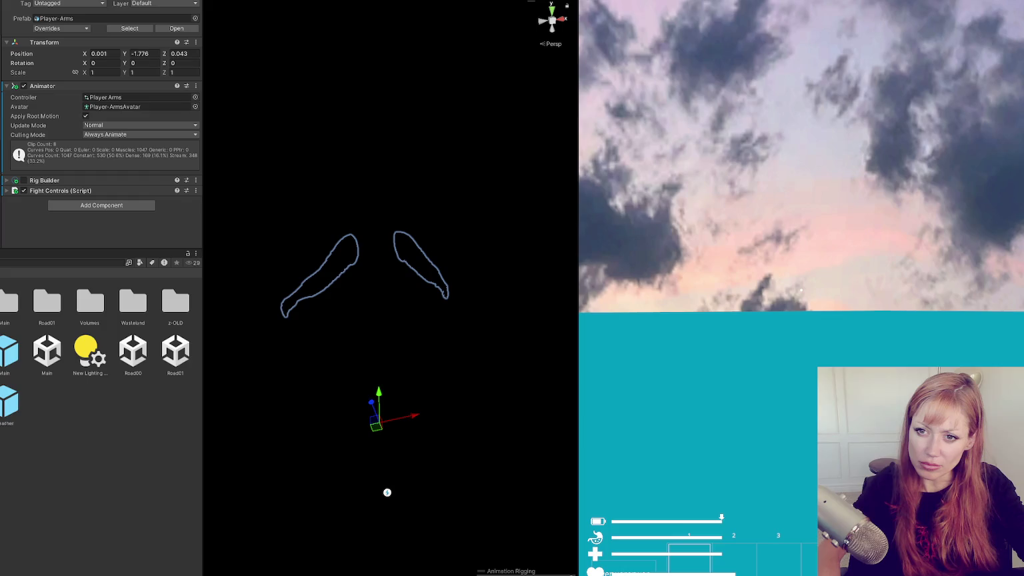
click(385, 241)
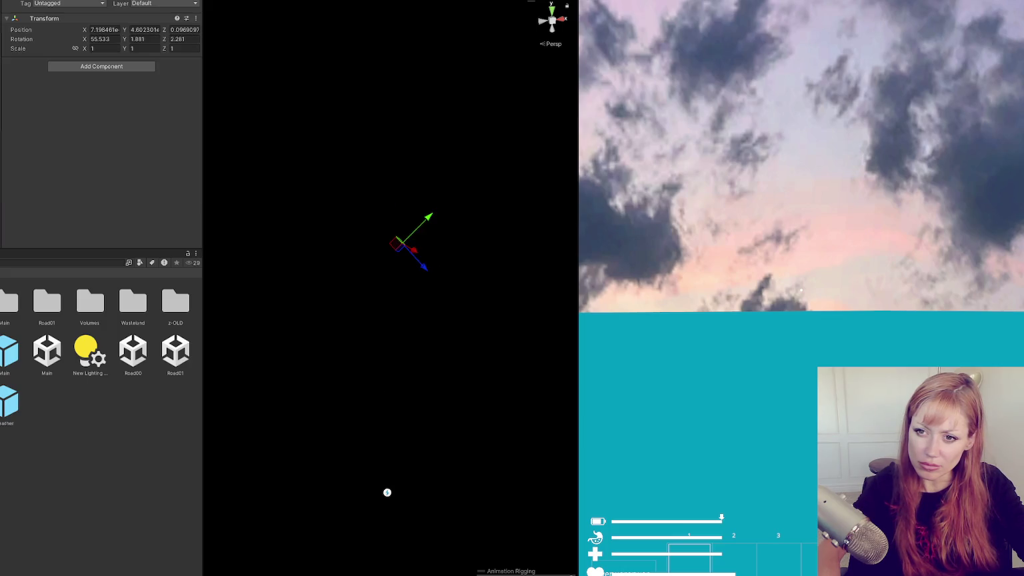
drag(203, 209, 264, 210)
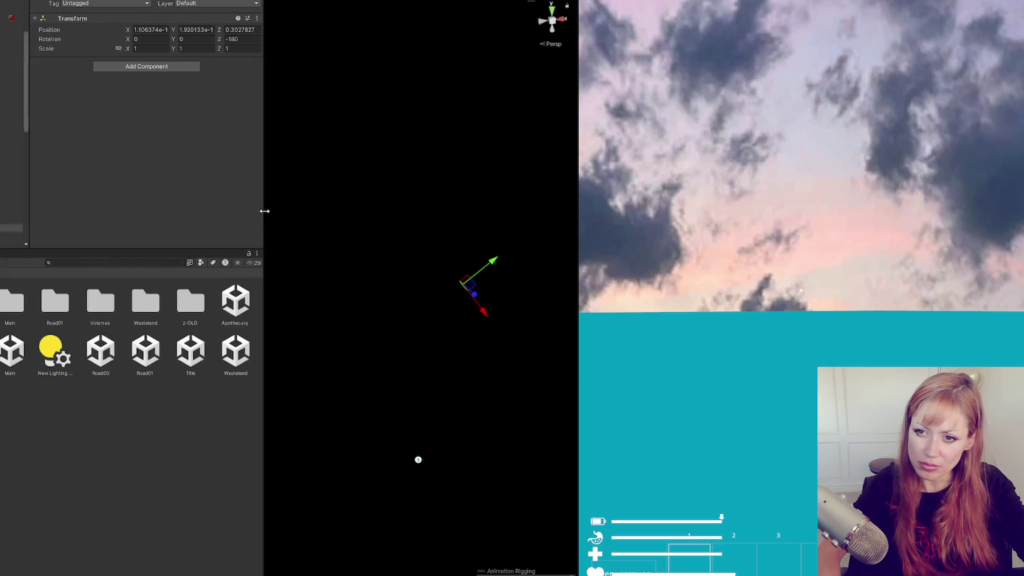
scroll(12, 167, down, 2)
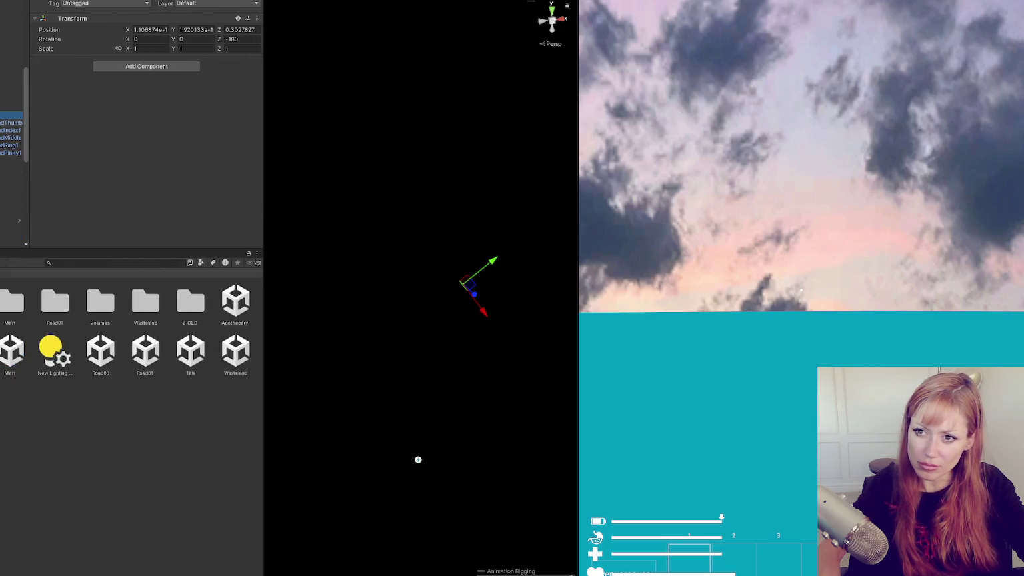
click(12, 160)
scroll(12, 166, up, 4)
scroll(12, 133, up, 5)
scroll(12, 133, down, 3)
click(12, 30)
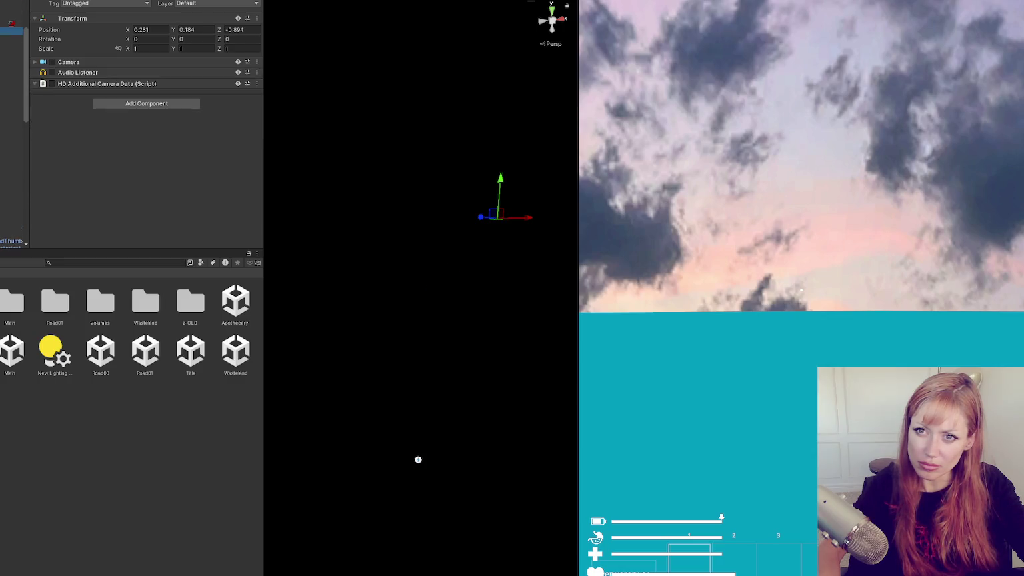
scroll(12, 133, down, 2)
scroll(12, 133, down, 8)
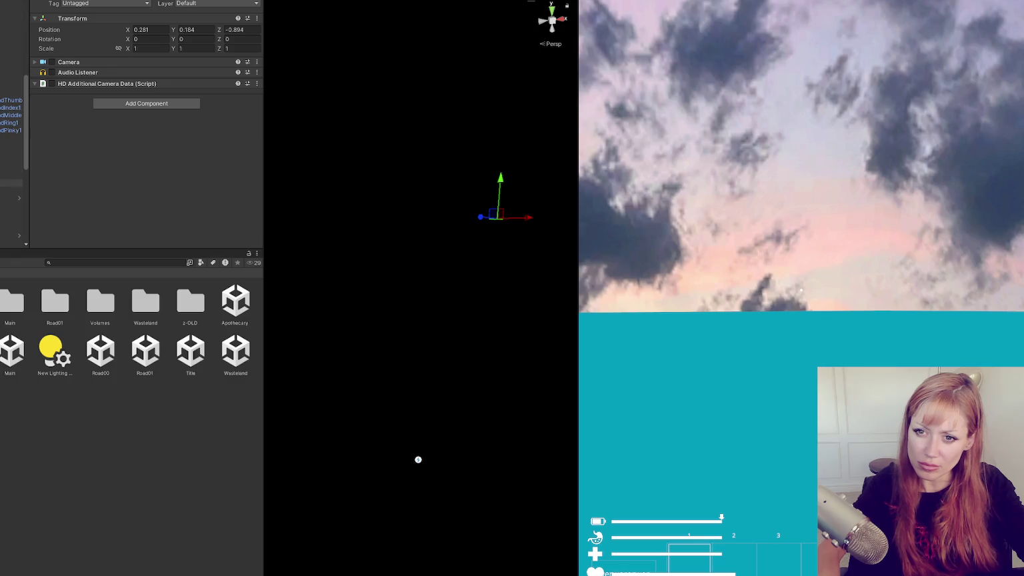
scroll(12, 120, down, 4)
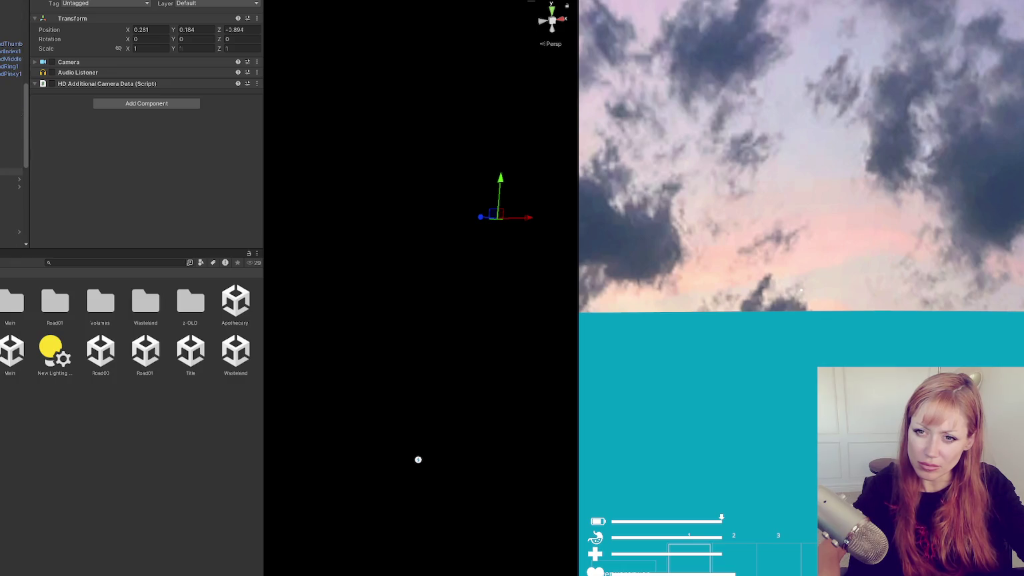
scroll(12, 133, up, 10)
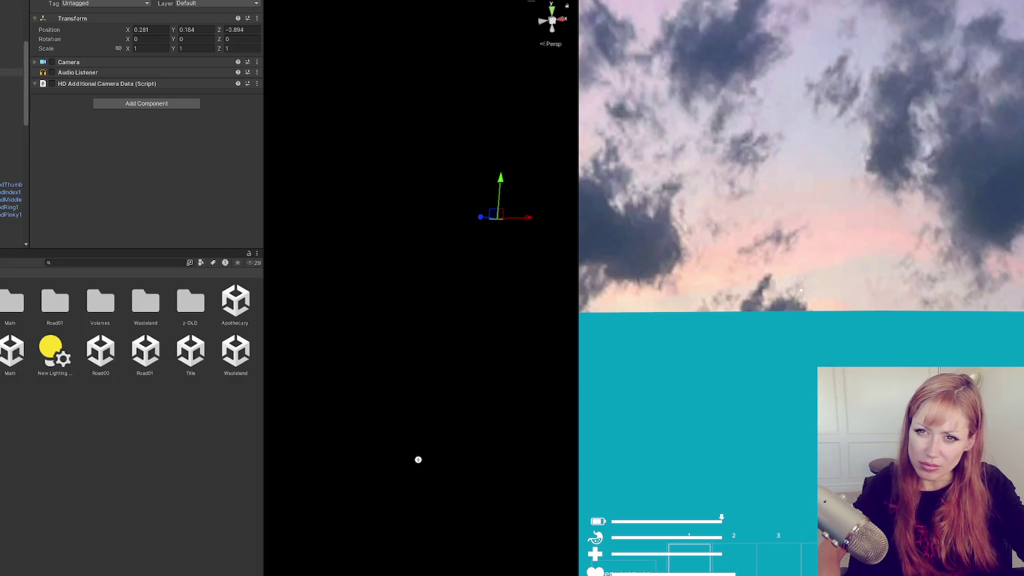
scroll(12, 133, up, 4)
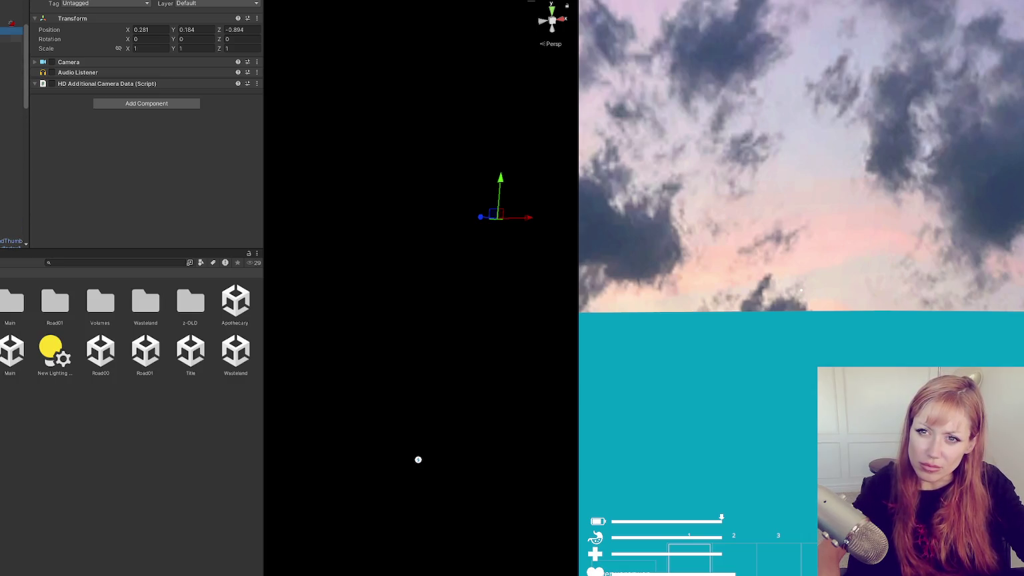
scroll(12, 134, up, 1)
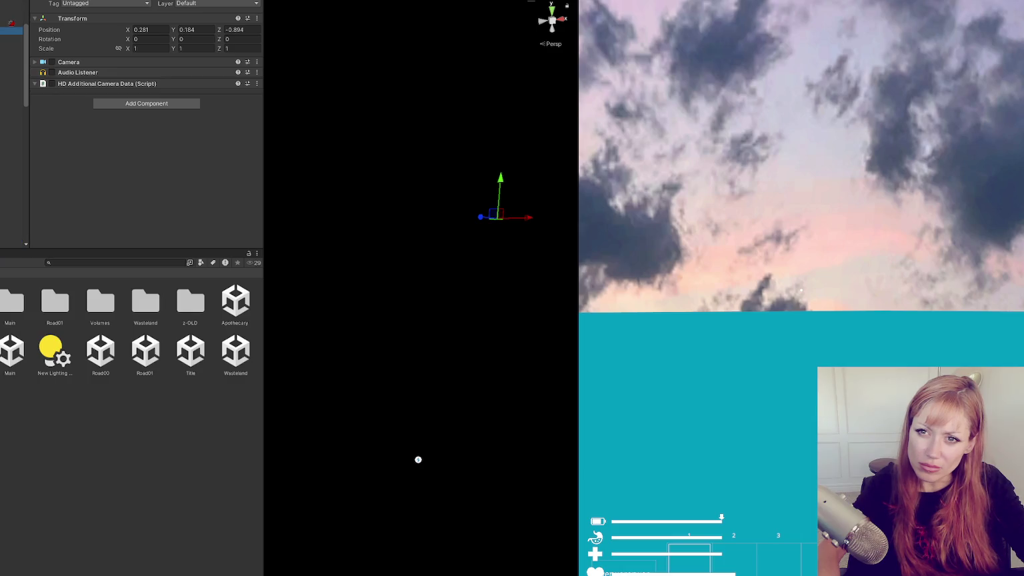
scroll(12, 133, down, 2)
scroll(12, 133, down, 3)
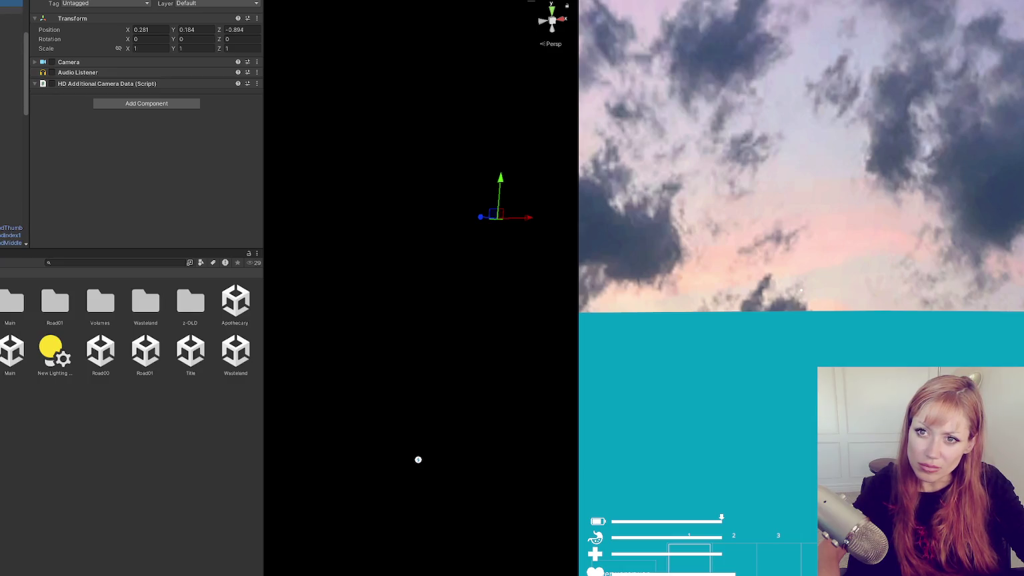
- Set Position and Rotation X/Y/Z of the object under the finger bones to 0
click(12, 227)
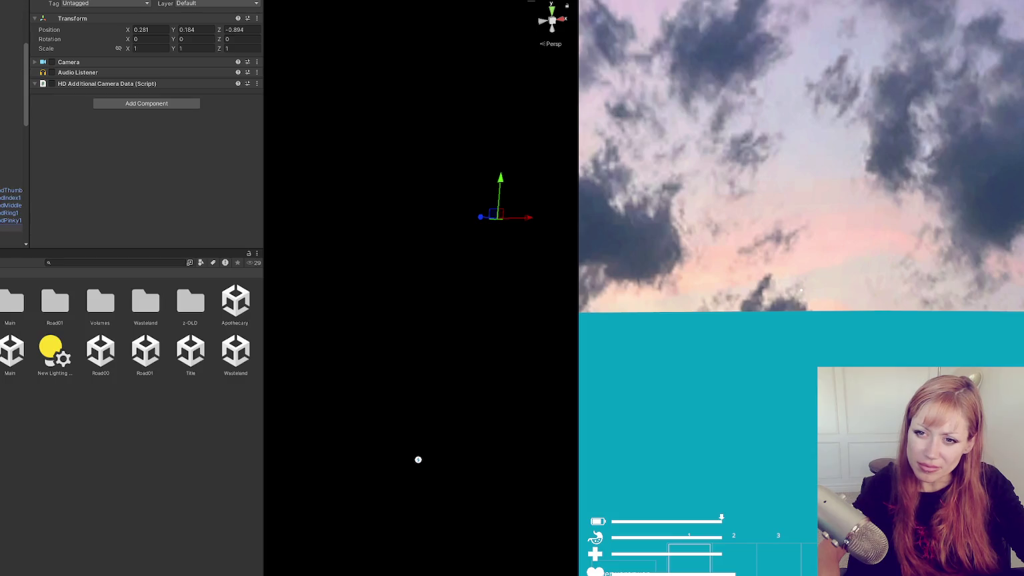
click(156, 30)
text(0)
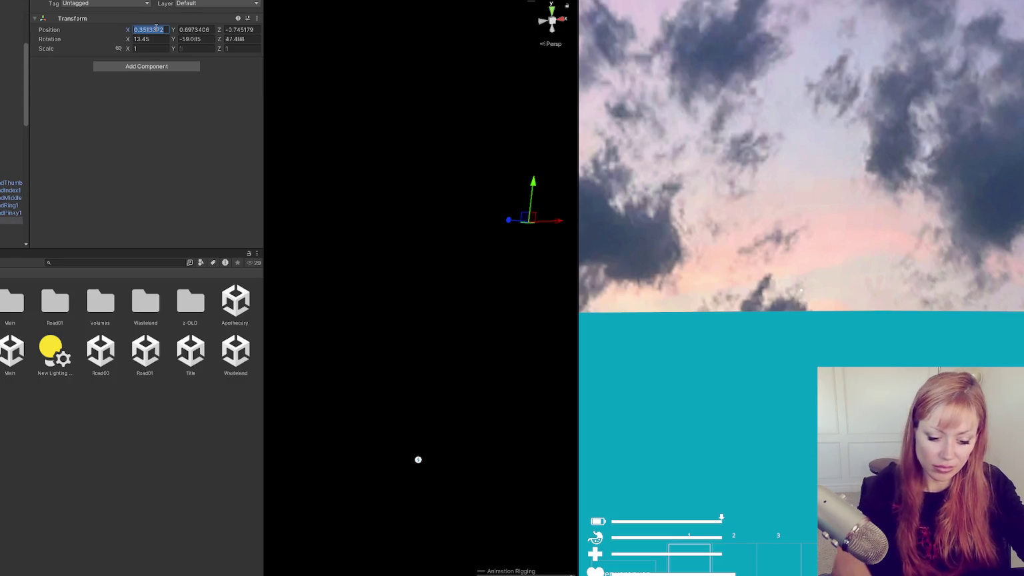
key(Tab)
text(0)
key(Tab)
text(0)
key(Return)
key(Tab)
text(0)
key(Tab)
text(0)
key(Tab)
text(0)
key(Return)
- Select the Player-Arms prefab and orbit the view to bring the arms into sight
drag(346, 313, 279, 320)
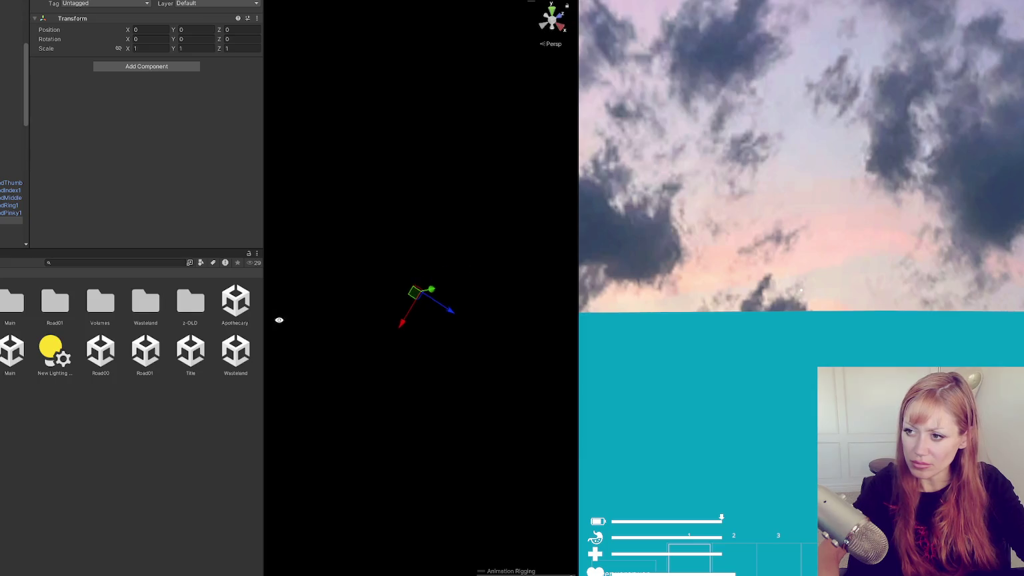
click(10, 62)
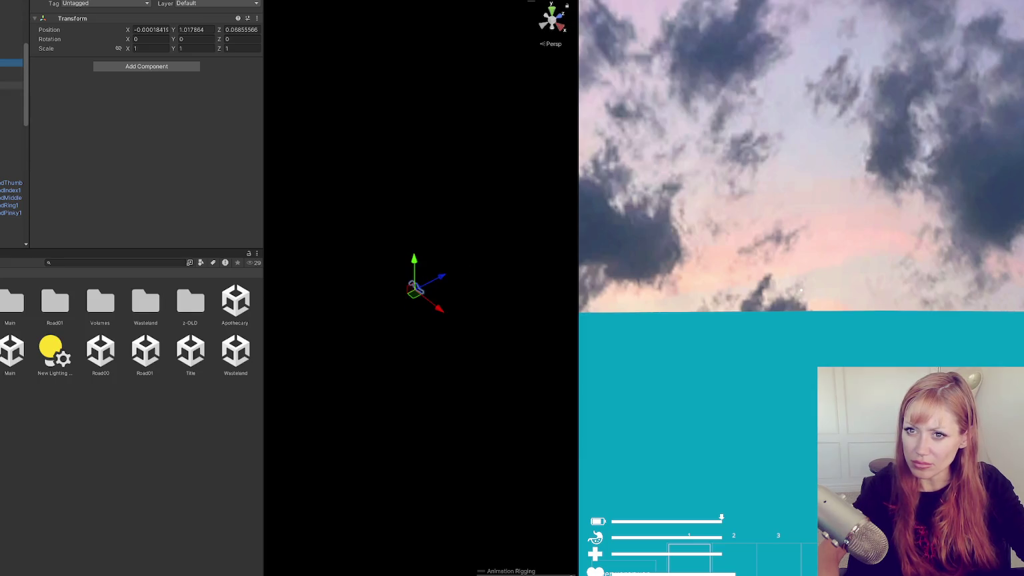
click(10, 54)
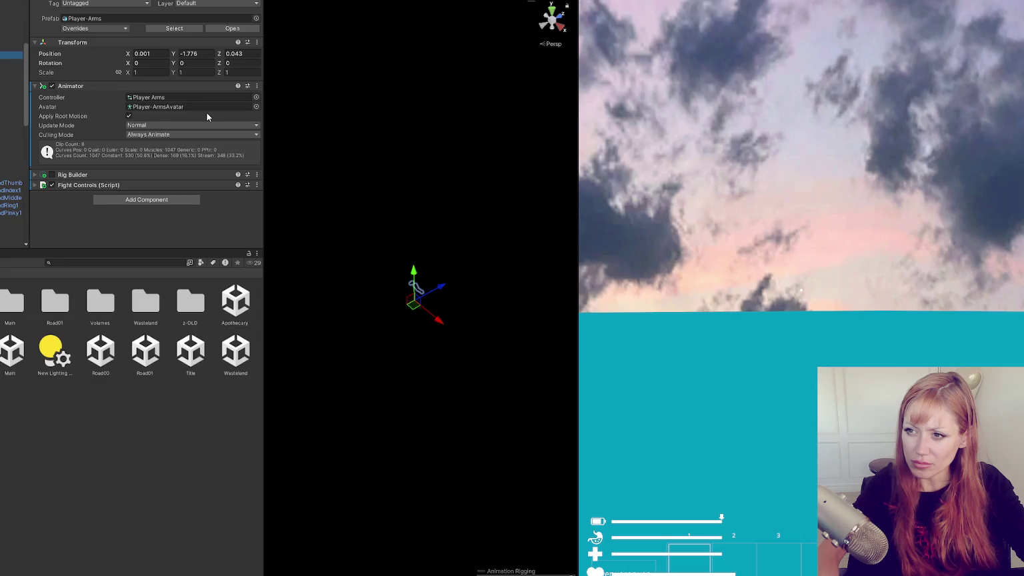
mouse_move(439, 237)
mouse_down()
mouse_move(487, 236)
mouse_move(386, 230)
mouse_up()
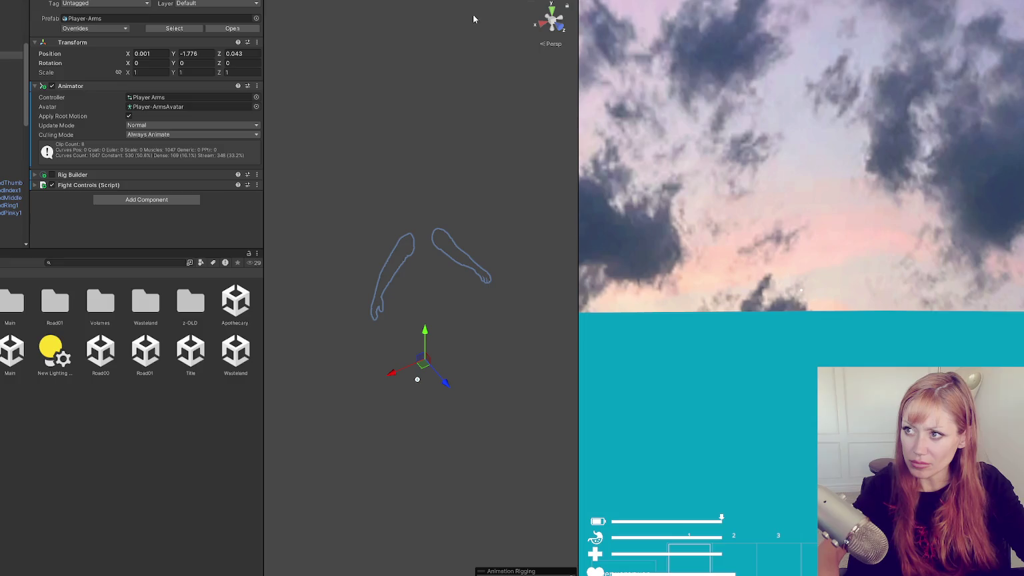
- Nudge the hand's empty holder object to Z 0.076 and search the Project for 'stone axe'
click(471, 35)
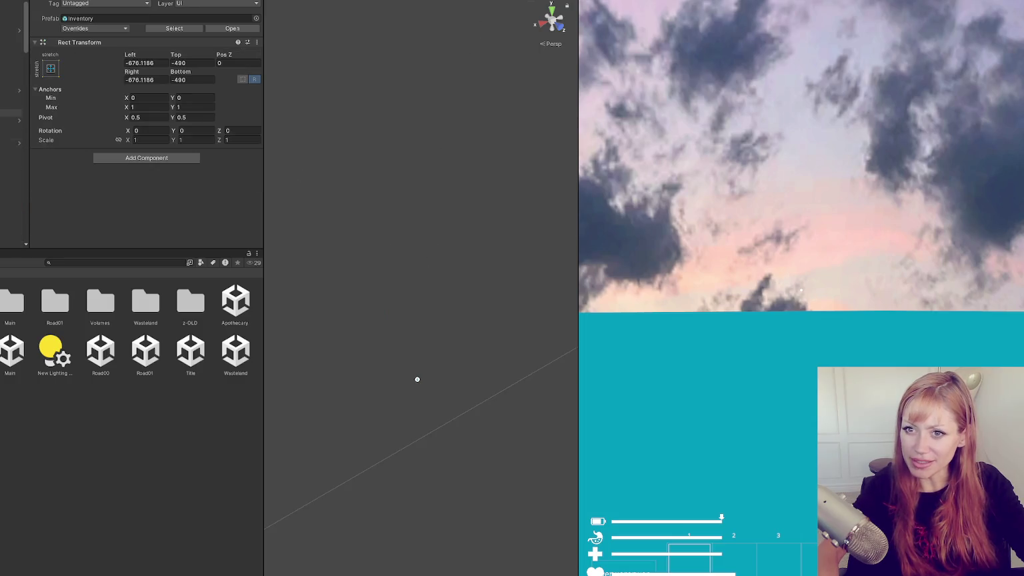
click(10, 140)
scroll(13, 133, down, 2)
click(10, 163)
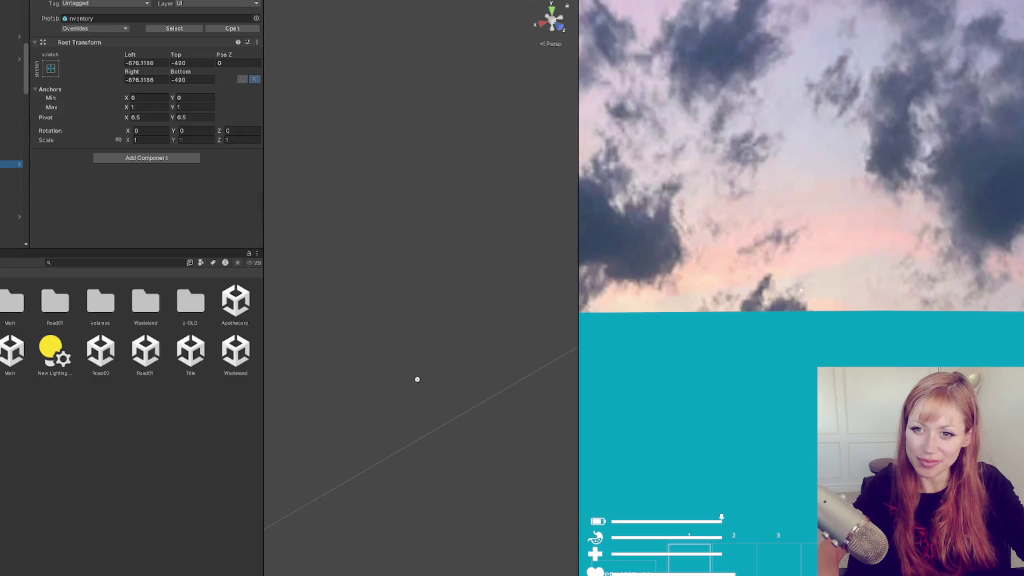
click(10, 60)
click(10, 130)
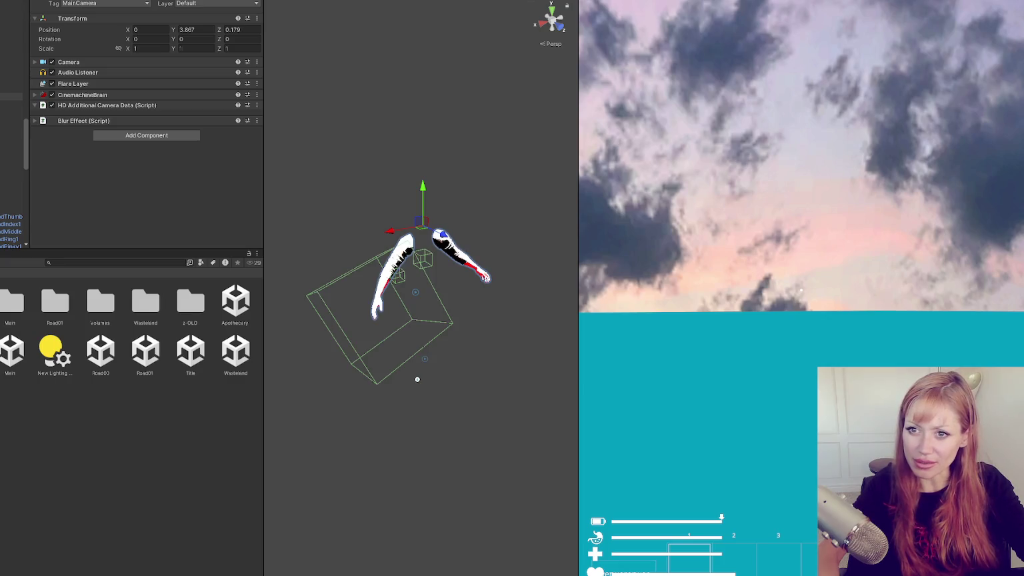
click(10, 104)
click(10, 64)
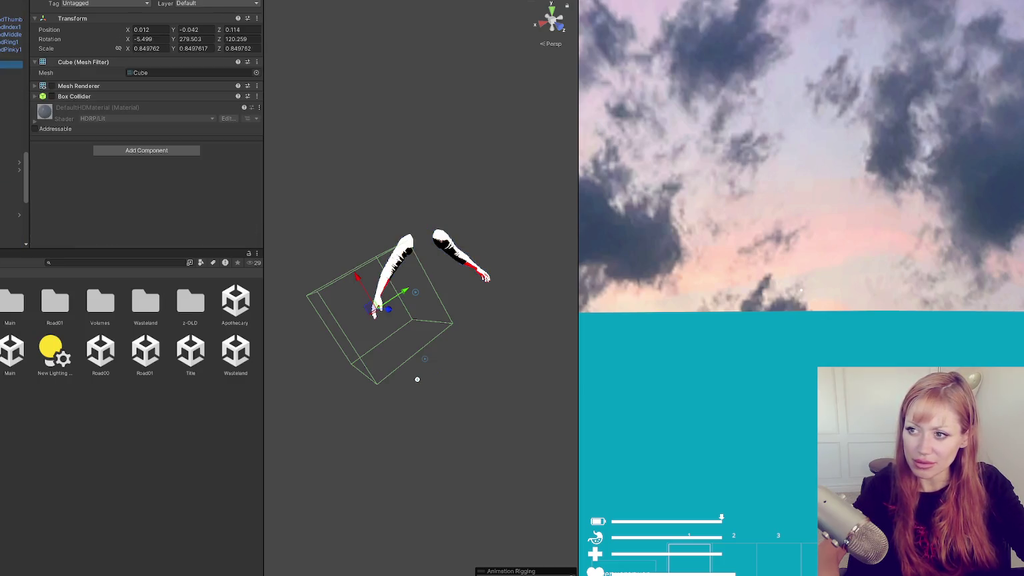
click(10, 57)
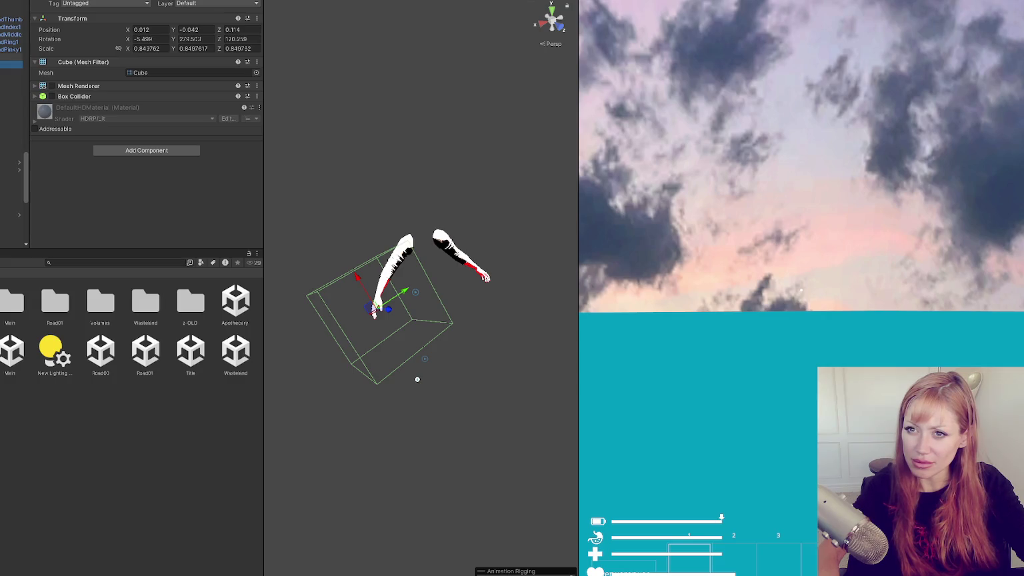
drag(364, 329, 360, 338)
click(171, 263)
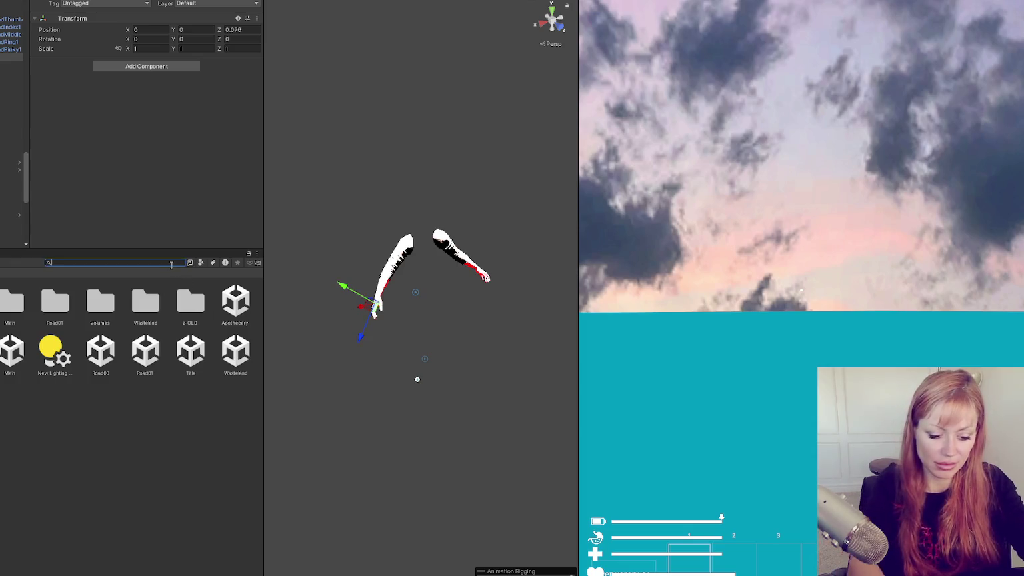
text(stone axe)
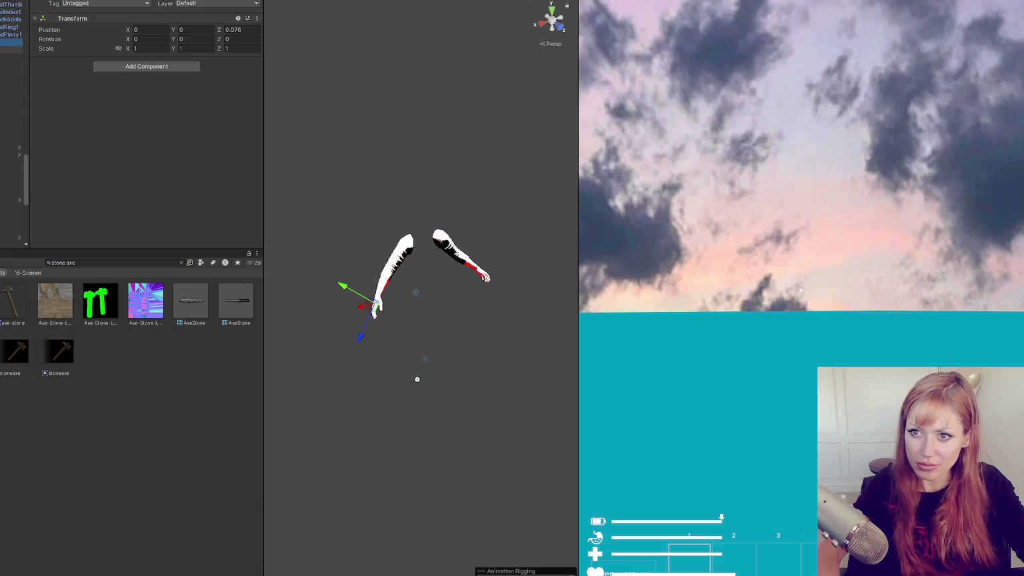
- Drop the AxeStone prefab into the hand holder and turn the holder 90 degrees around Y
drag(190, 300, 12, 56)
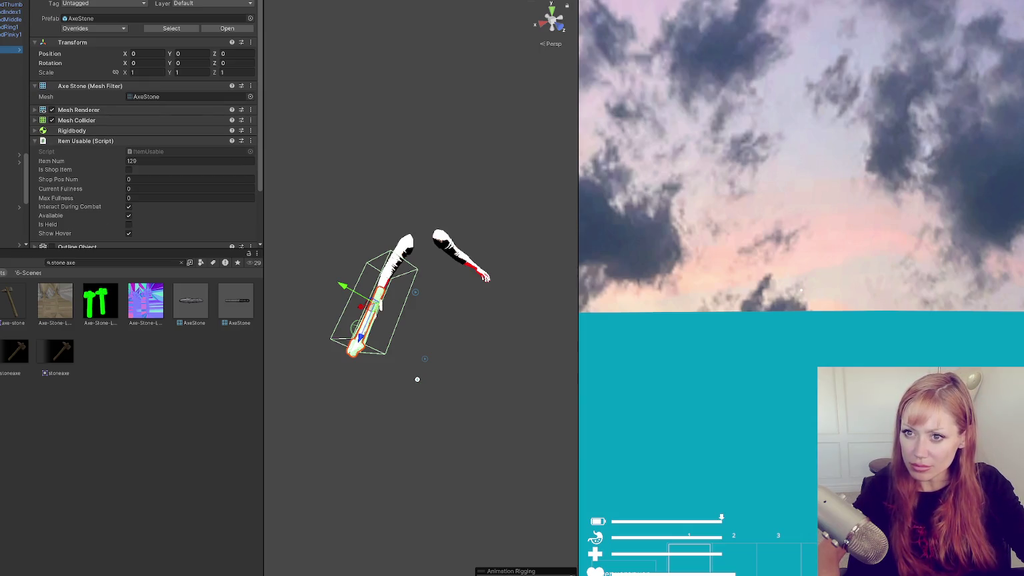
click(398, 312)
key(Up)
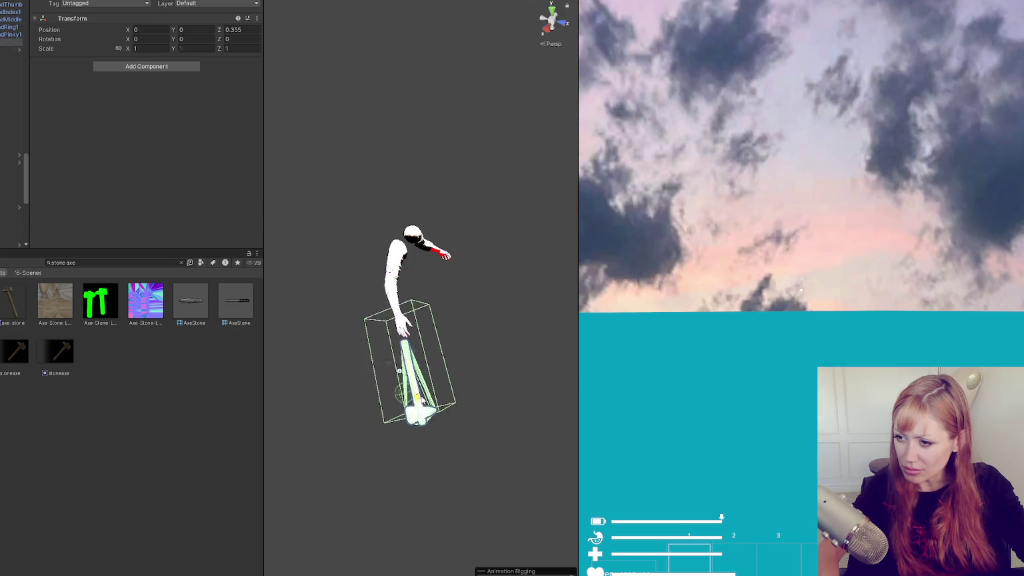
key(e)
drag(423, 352, 449, 219)
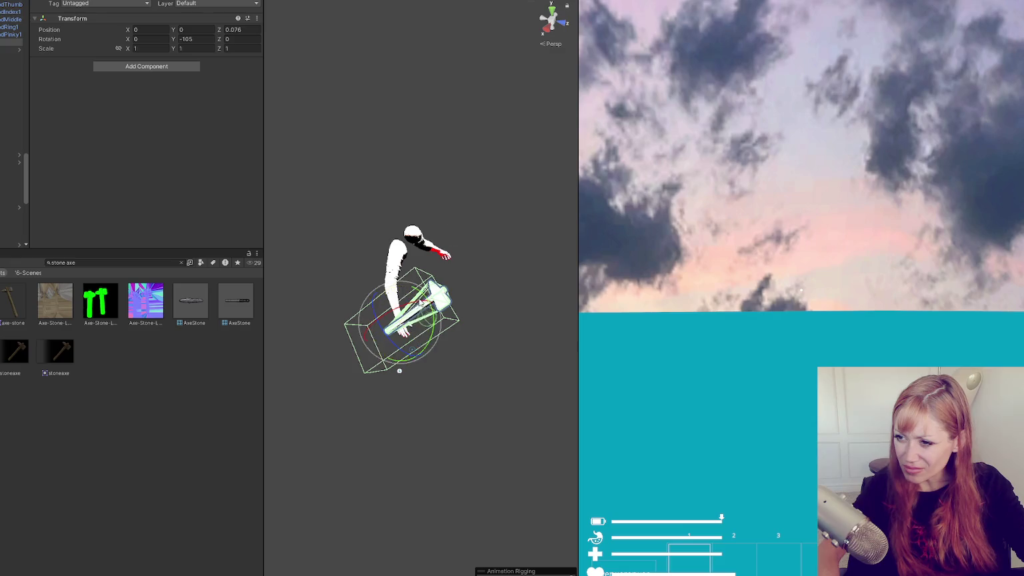
click(412, 348)
- Frame the axe and move it further into the hand's grip
click(389, 326)
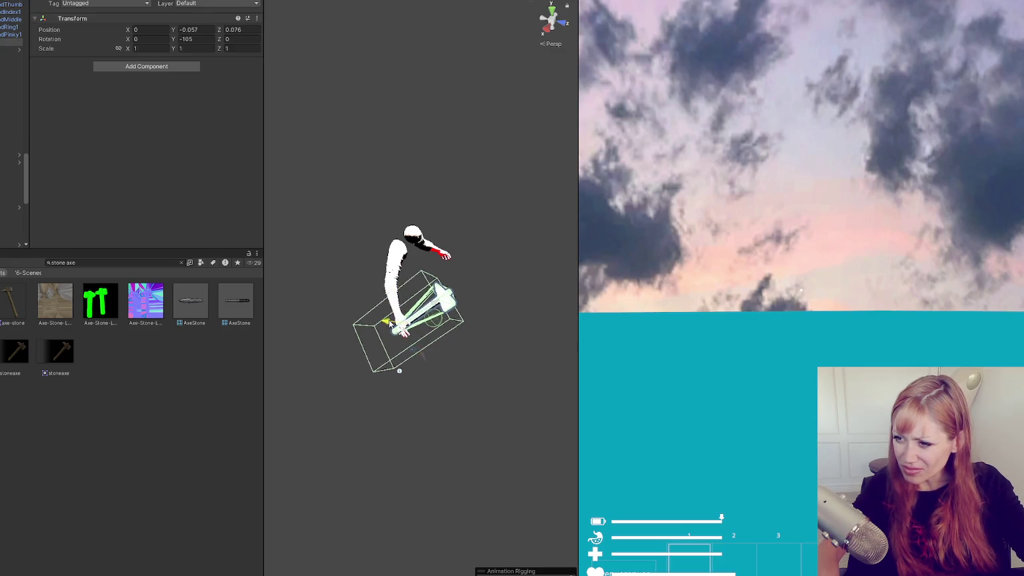
key(f)
drag(487, 324, 440, 318)
mouse_move(400, 287)
mouse_down()
mouse_move(389, 297)
mouse_move(373, 275)
mouse_move(421, 325)
mouse_move(404, 308)
mouse_up()
key(e)
drag(408, 351, 427, 343)
key(ctrl+z)
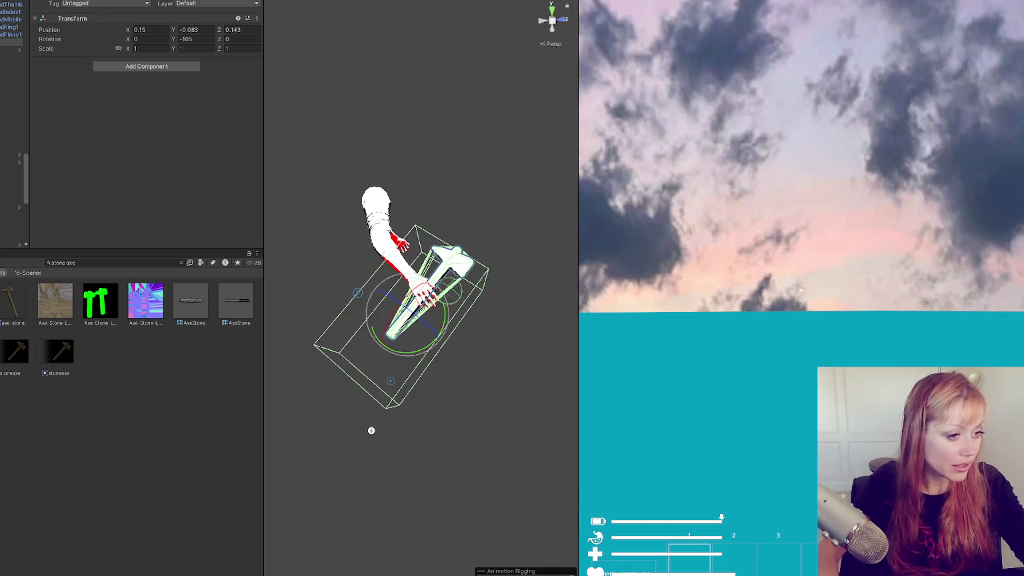
- Reselect the empty holder above the axe and rotate it to tilt the axe in the hand
click(354, 156)
drag(354, 155, 273, 163)
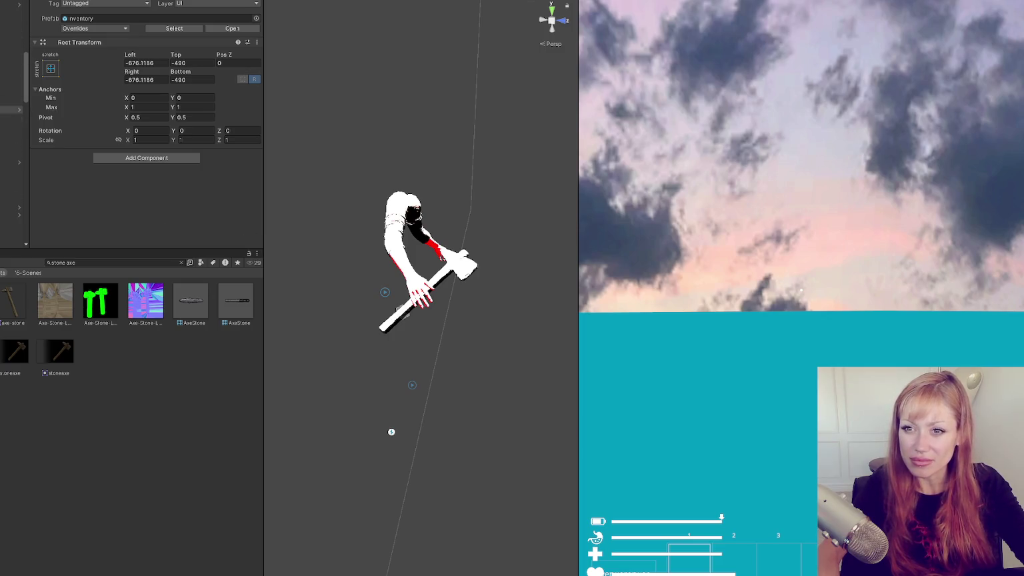
scroll(12, 133, down, 10)
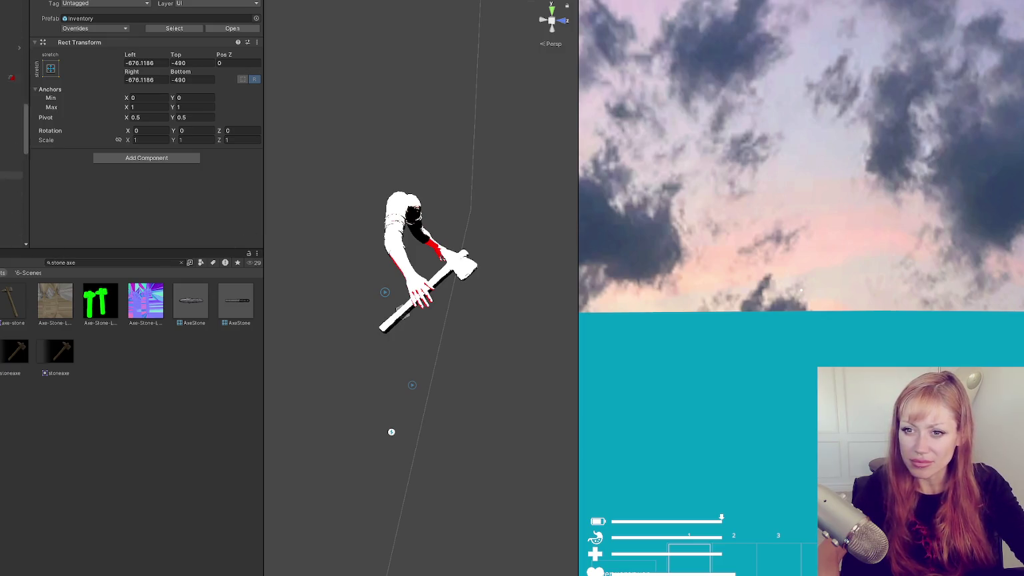
click(12, 94)
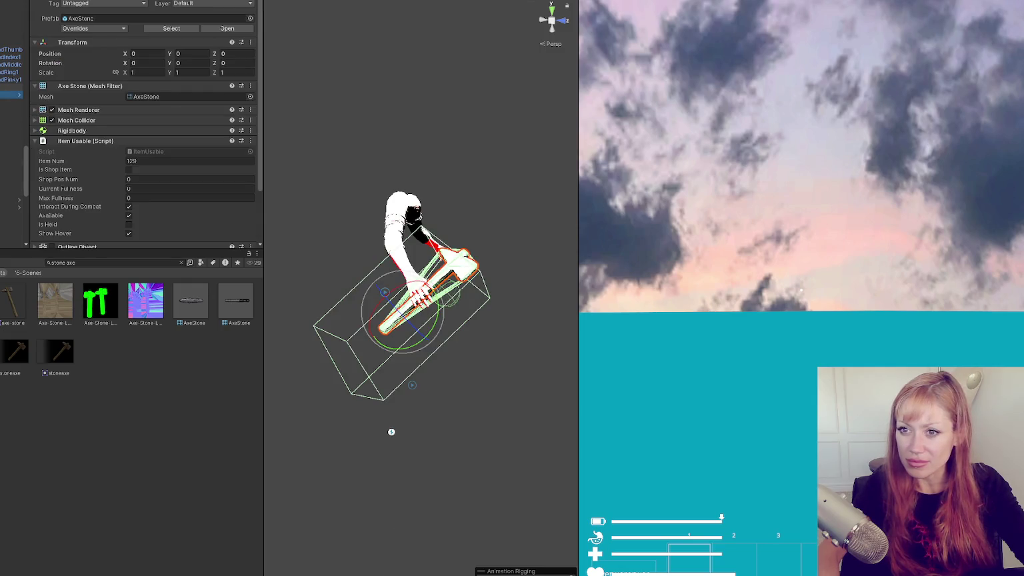
click(12, 87)
mouse_move(407, 333)
mouse_down()
mouse_move(424, 322)
mouse_move(427, 288)
mouse_move(393, 300)
mouse_move(357, 283)
mouse_move(410, 347)
mouse_move(412, 365)
mouse_move(393, 298)
mouse_move(406, 337)
mouse_move(277, 222)
mouse_move(124, 221)
mouse_move(503, 359)
mouse_up()
key(e)
key(w)
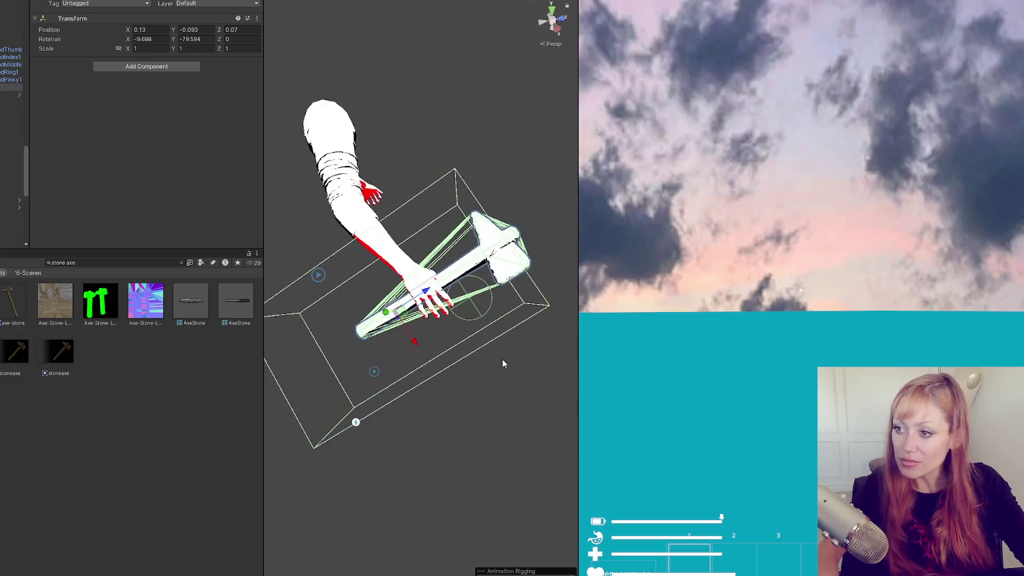
- Delete the test-fitted stone axe and clear the stone axe asset search
click(12, 95)
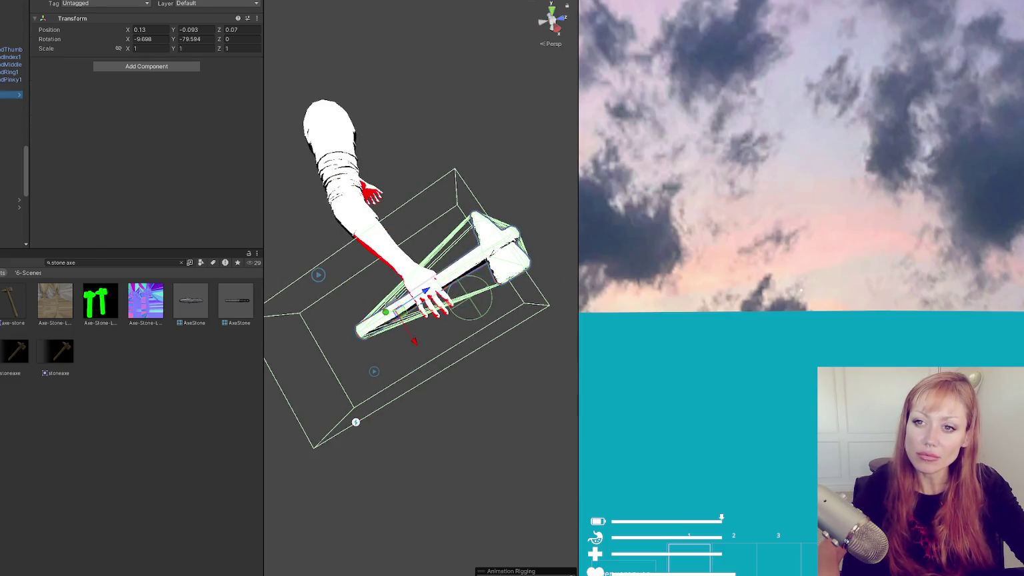
key(Delete)
click(181, 263)
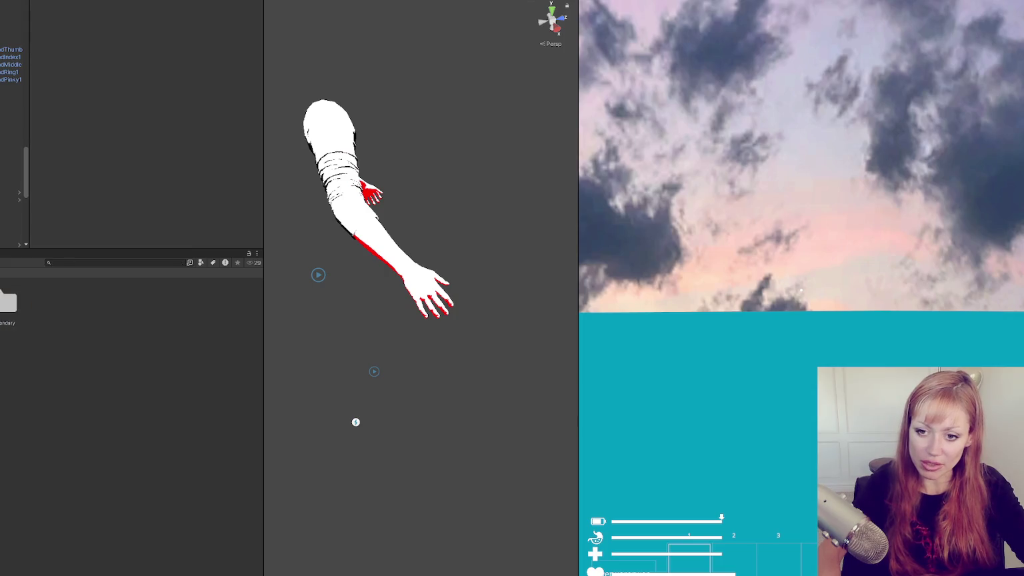
- Open the Title scene, saving the modified Main scene when prompted
double_click(191, 352)
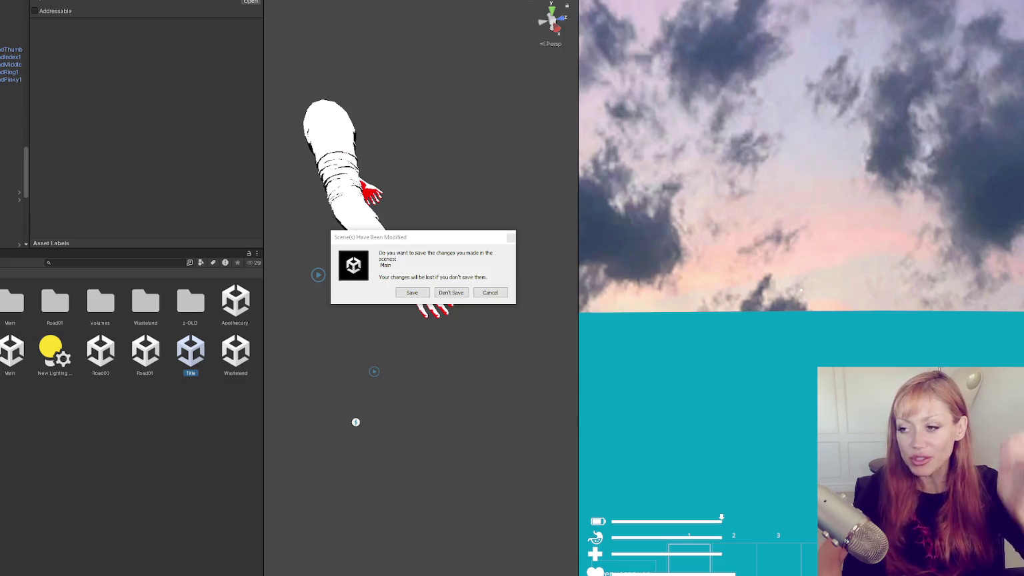
click(417, 294)
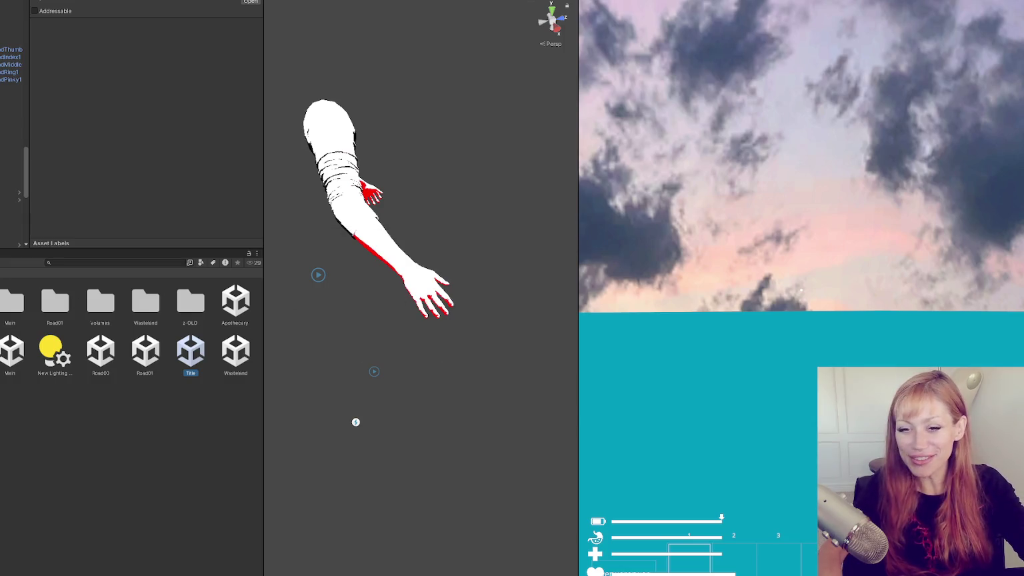